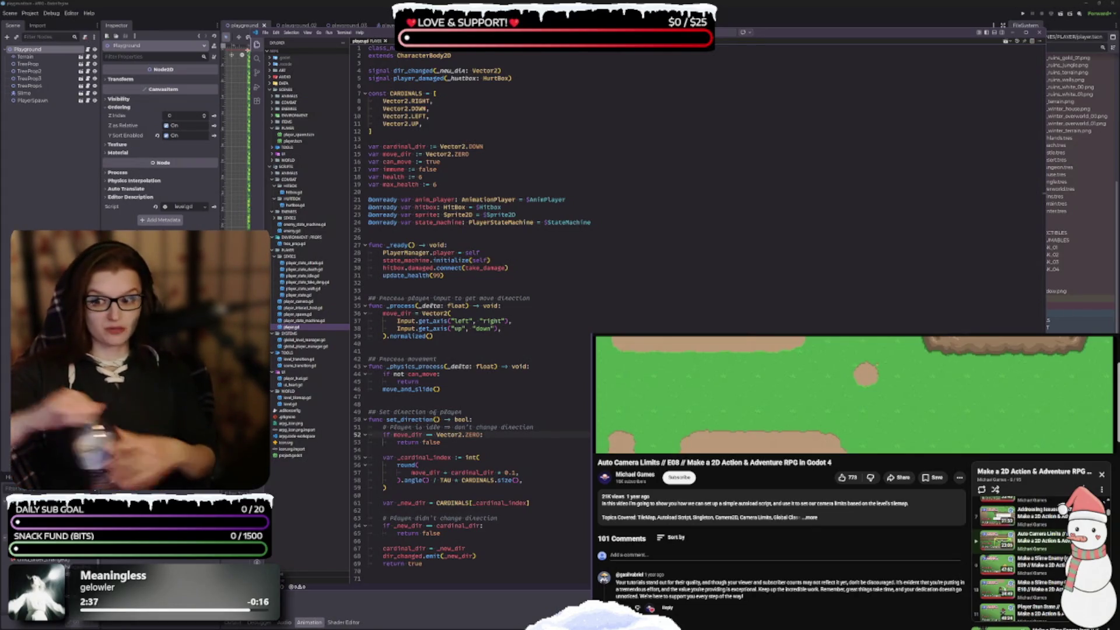
Step: Make the tutorial video fill its whole window with the YouTube player's F shortcut
key("f")
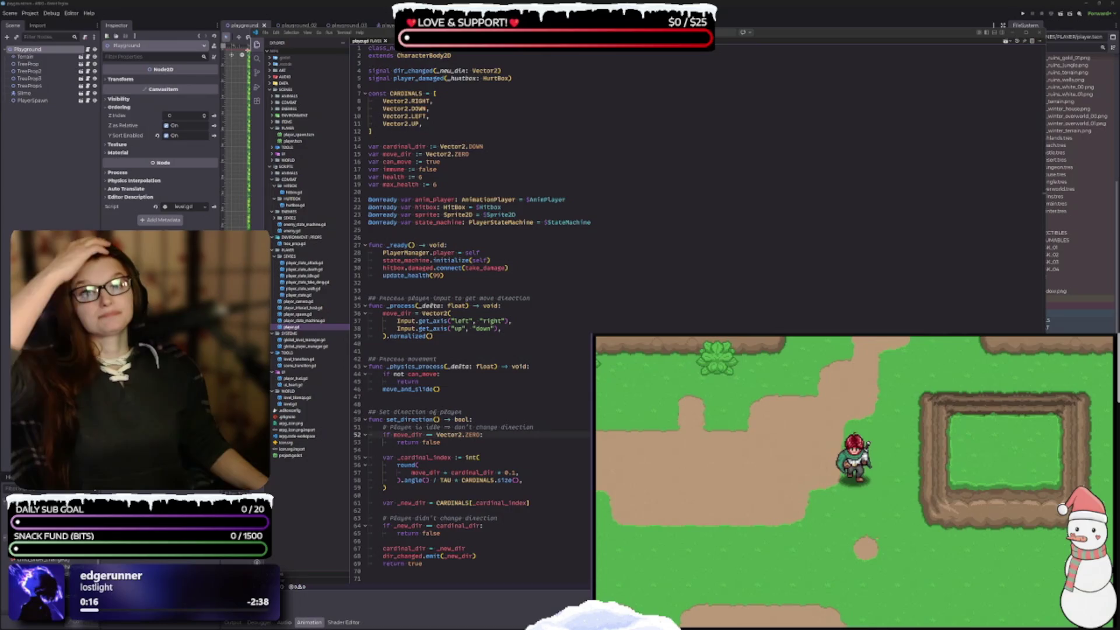
Step: Check the brackets on lines 52–55 of the player script, then show the playground level in 2D
left_click(480, 457)
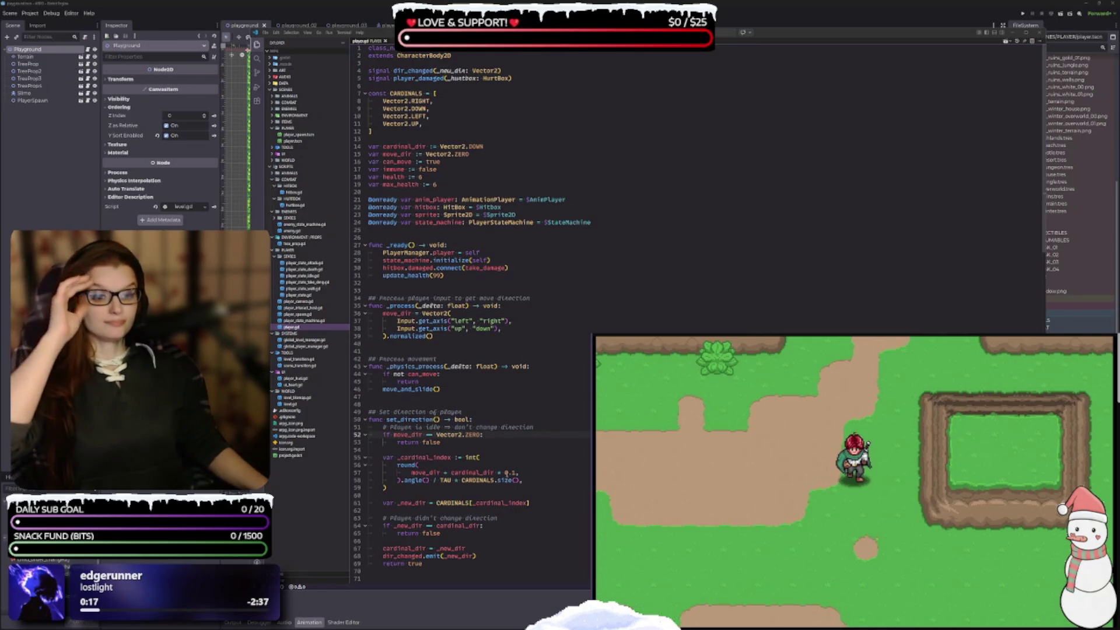
left_click(502, 437)
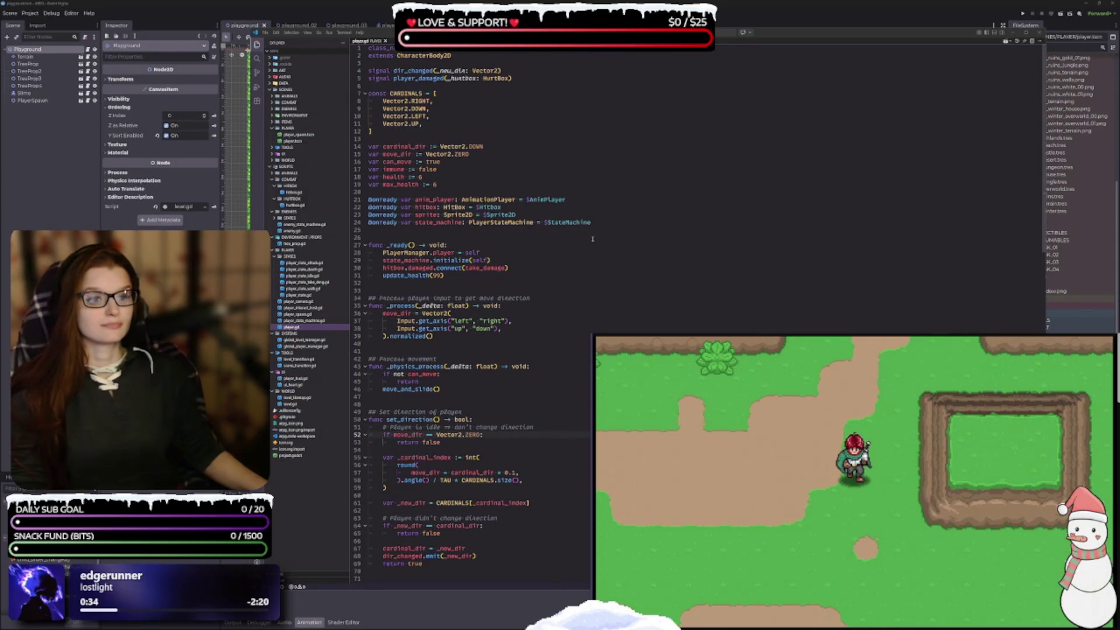
key("ctrl+F1")
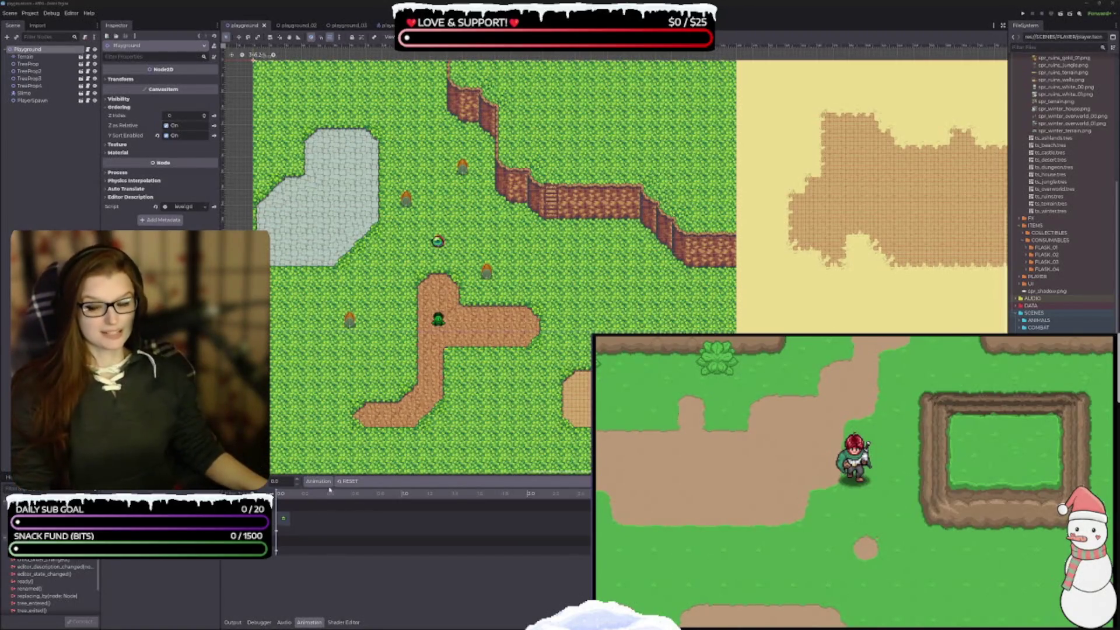
Step: Zoom and pan around the level tilemap, start the tutorial video, then open the player scene
scroll(516, 384, "up", 3)
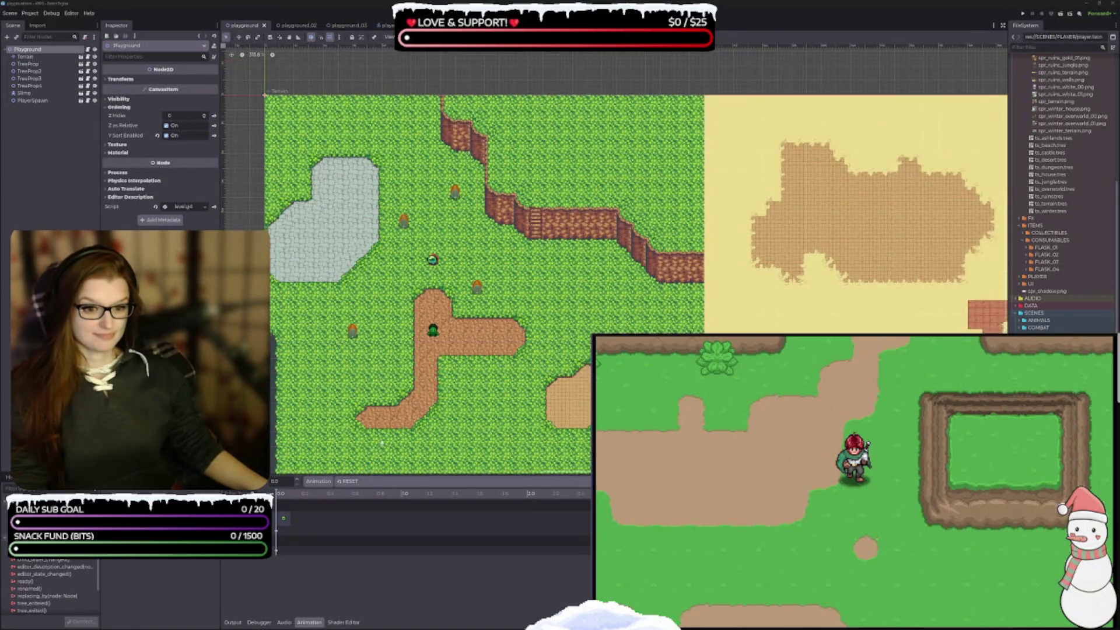
left_click_drag(516, 384, 429, 428)
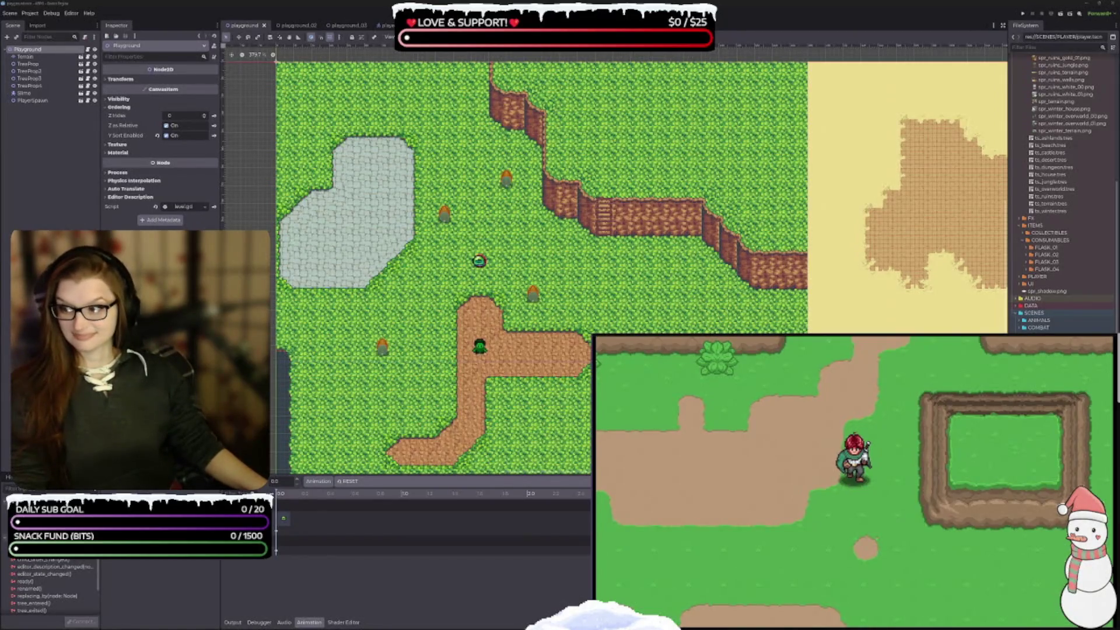
left_click(836, 488)
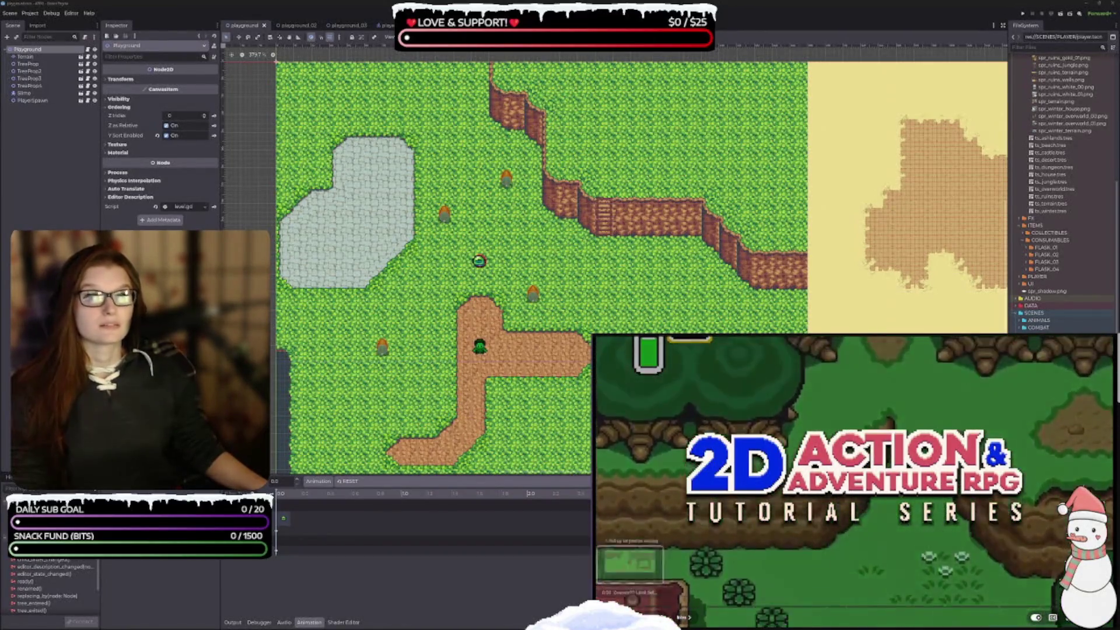
left_click(385, 25)
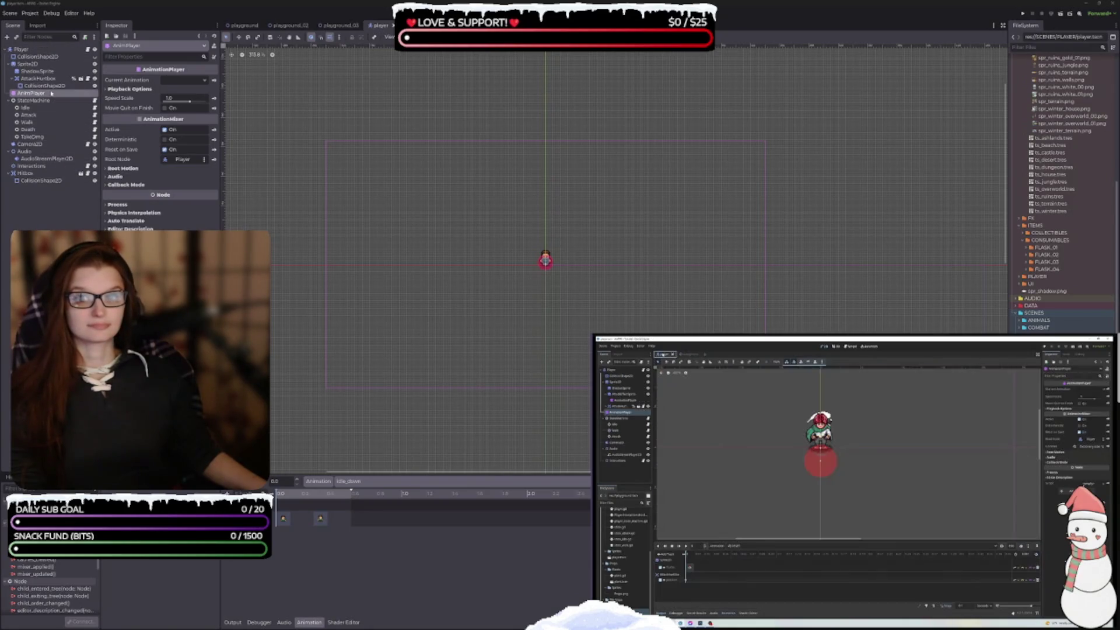
Step: Select the player's Camera2D, look at its attached script, then return to edit its Left limit
left_click(30, 144)
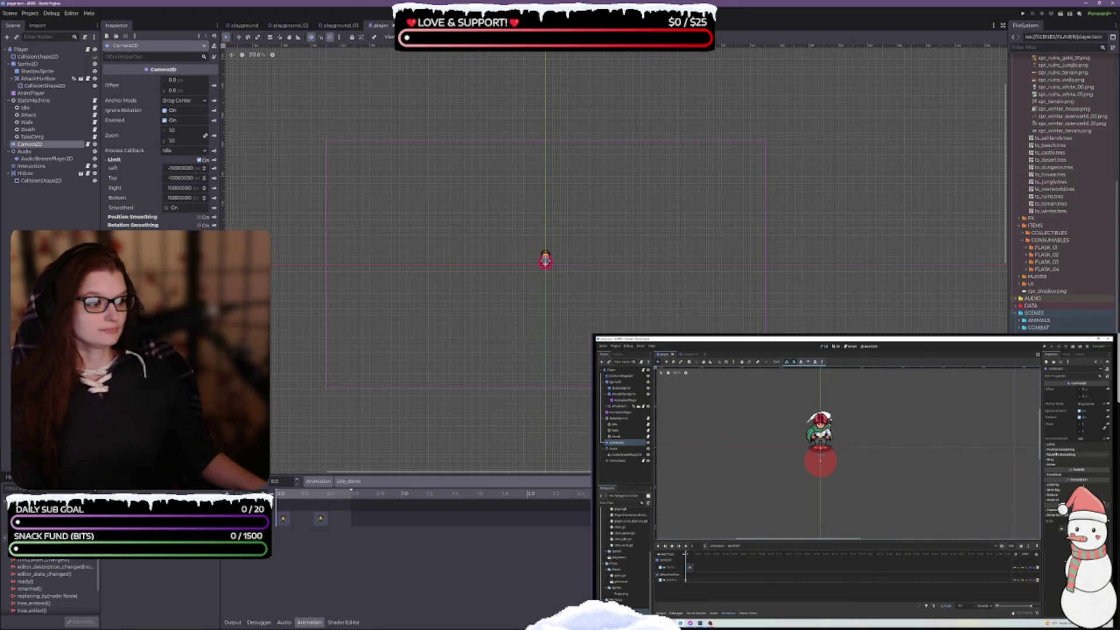
scroll(1065, 221, "down", 5)
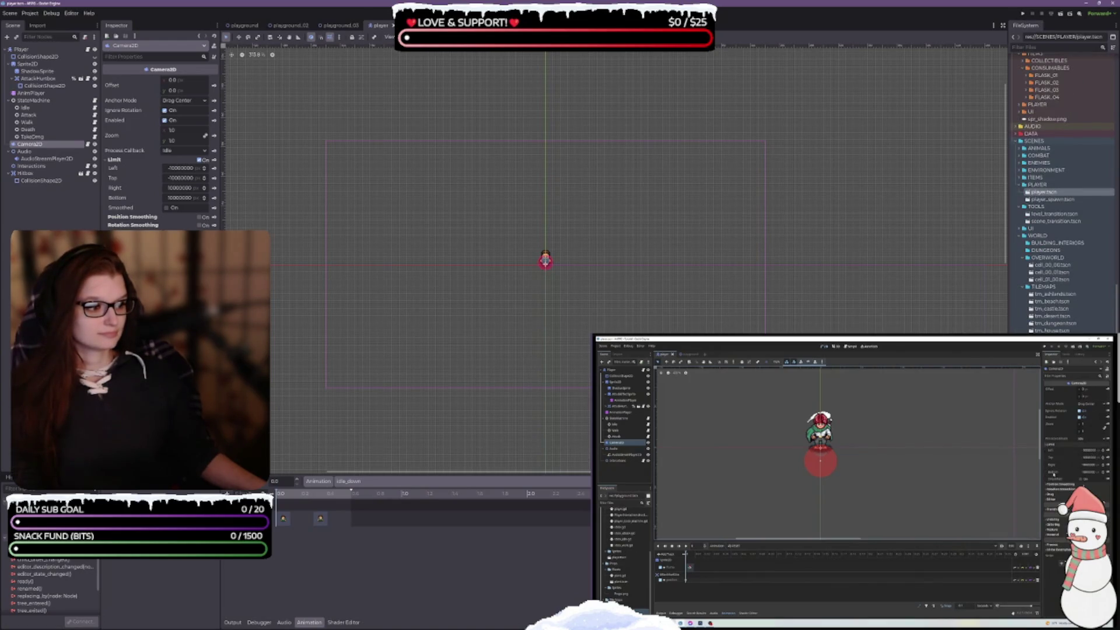
left_click(88, 144)
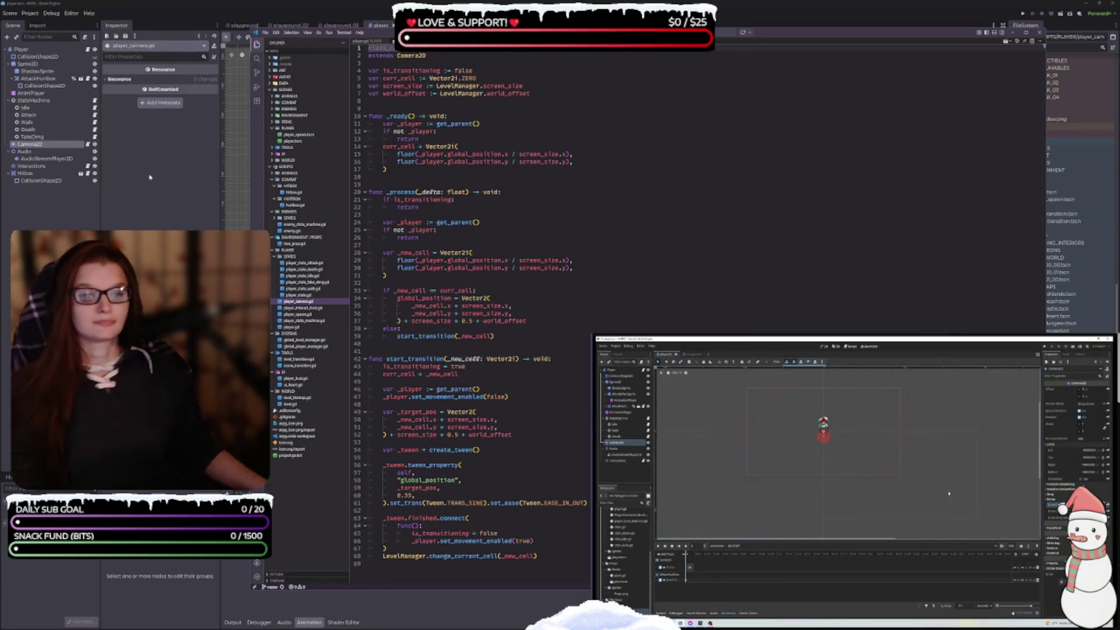
left_click(30, 145)
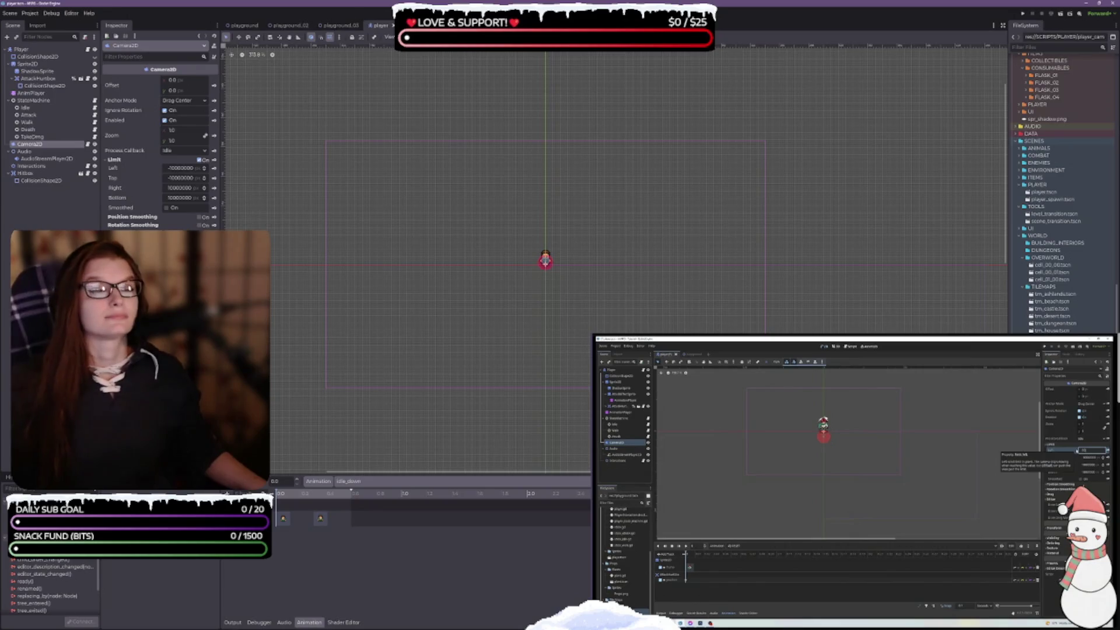
left_click(182, 168)
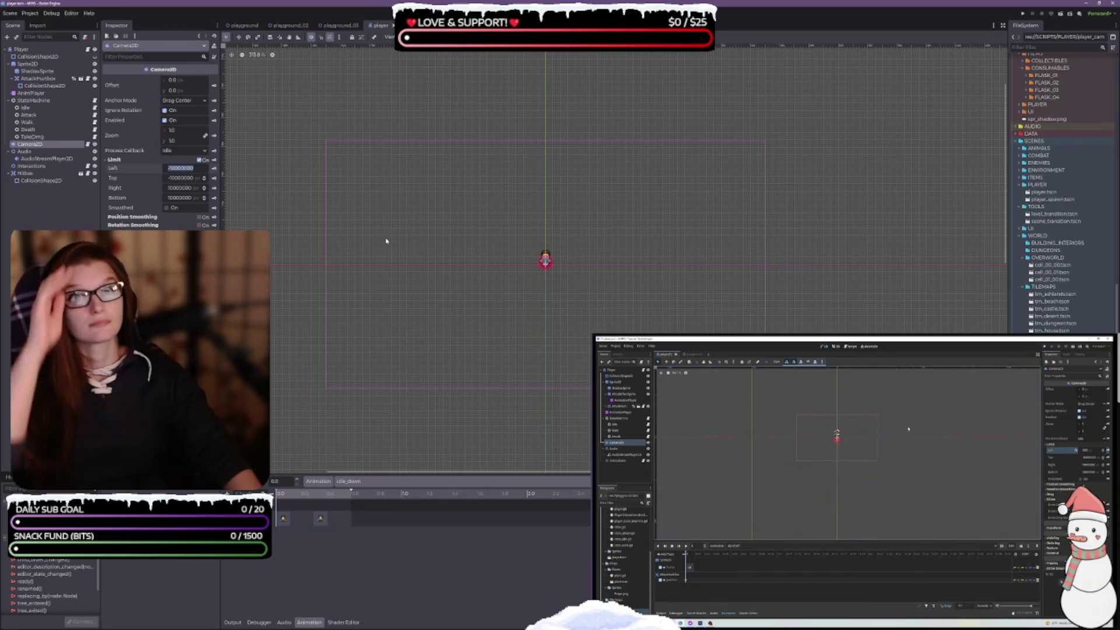
Step: Set the Camera2D limits to Left -500, Top -300, Right 500 and Bottom 300
type("5")
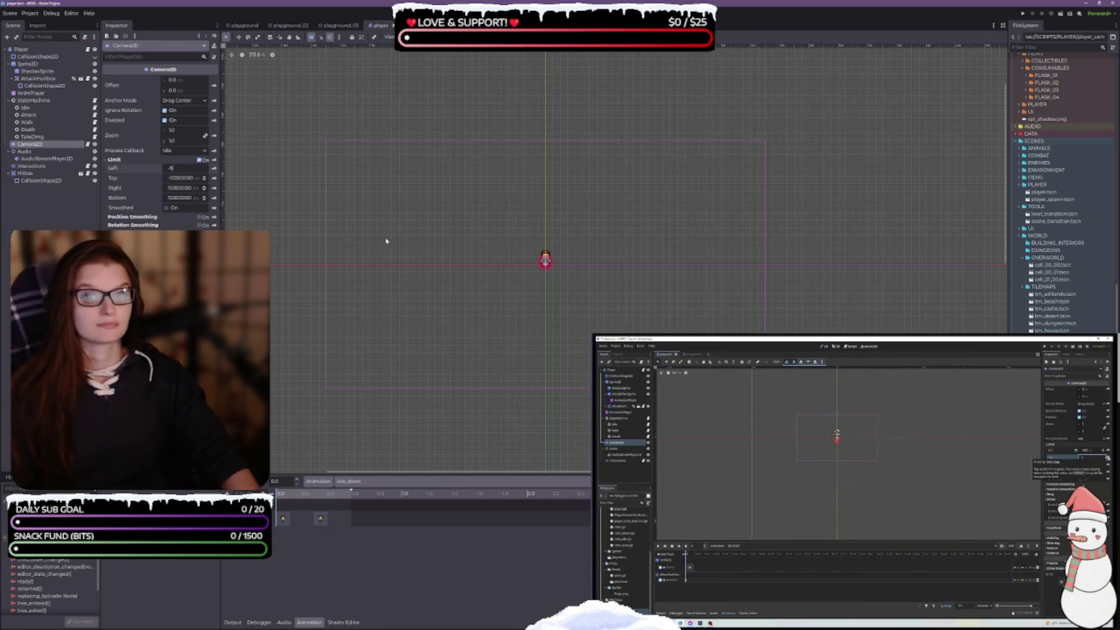
key("Tab")
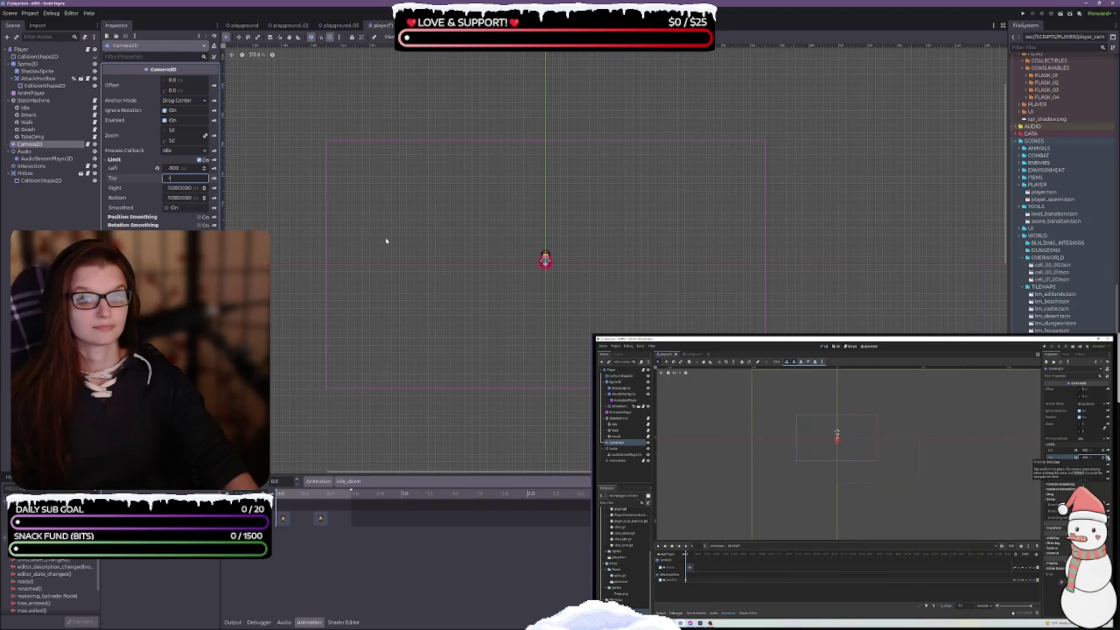
type("300")
key("Tab")
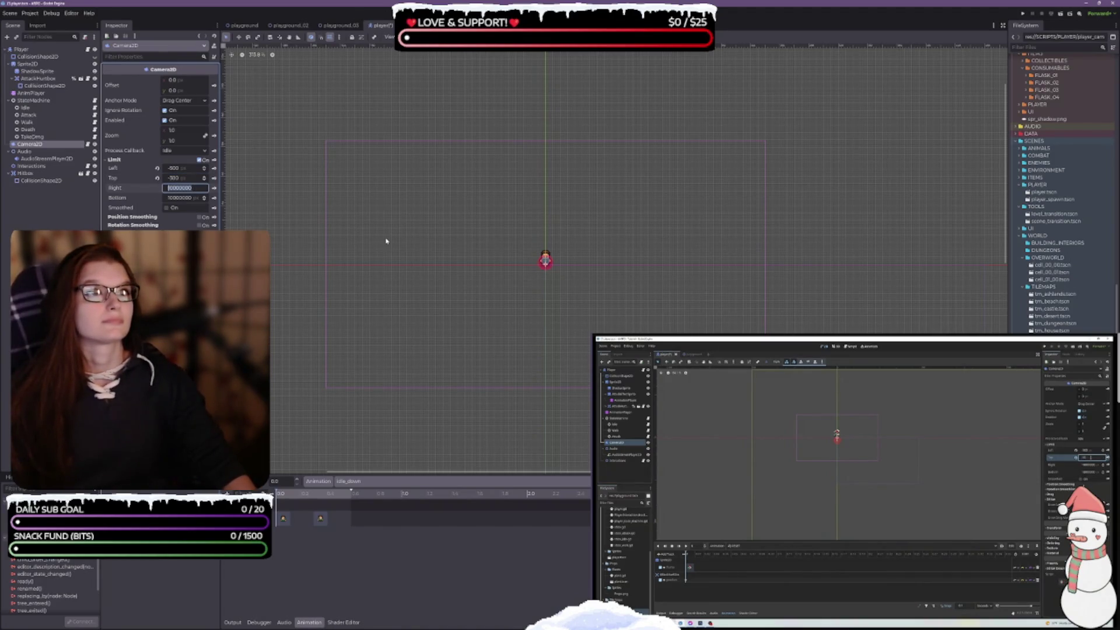
type("500")
key("Tab")
key("Tab")
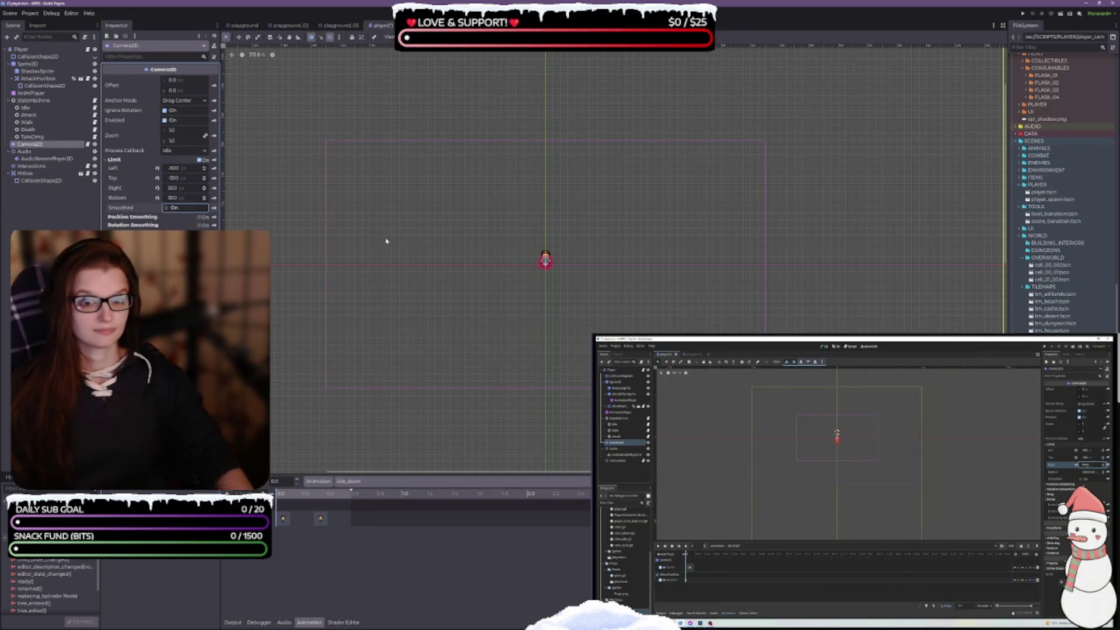
scroll(724, 310, "down", 2)
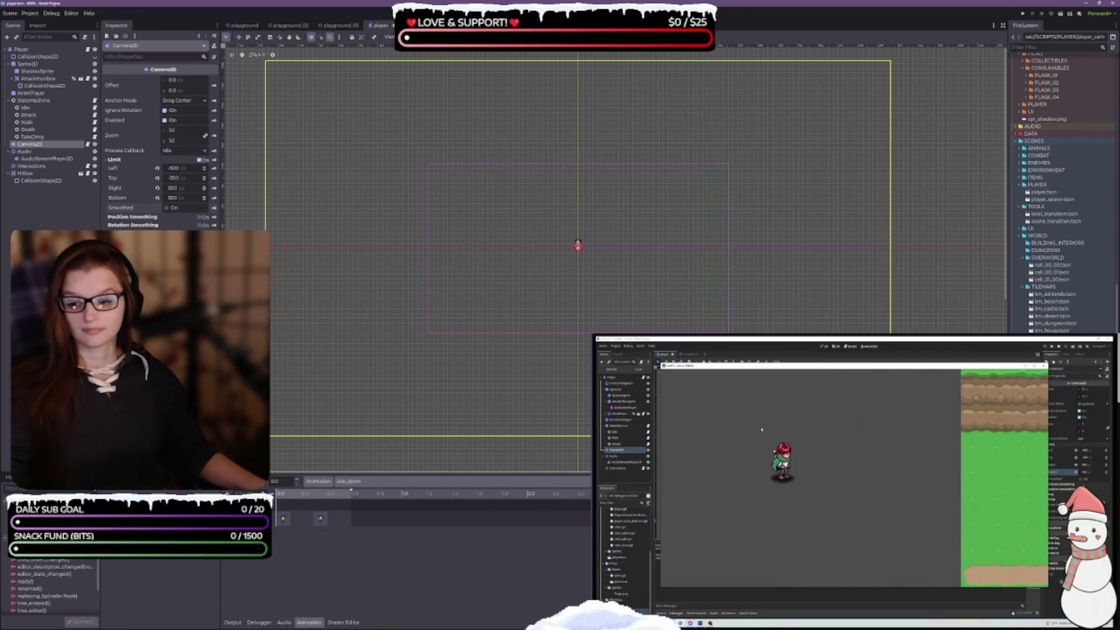
key("alt+Tab")
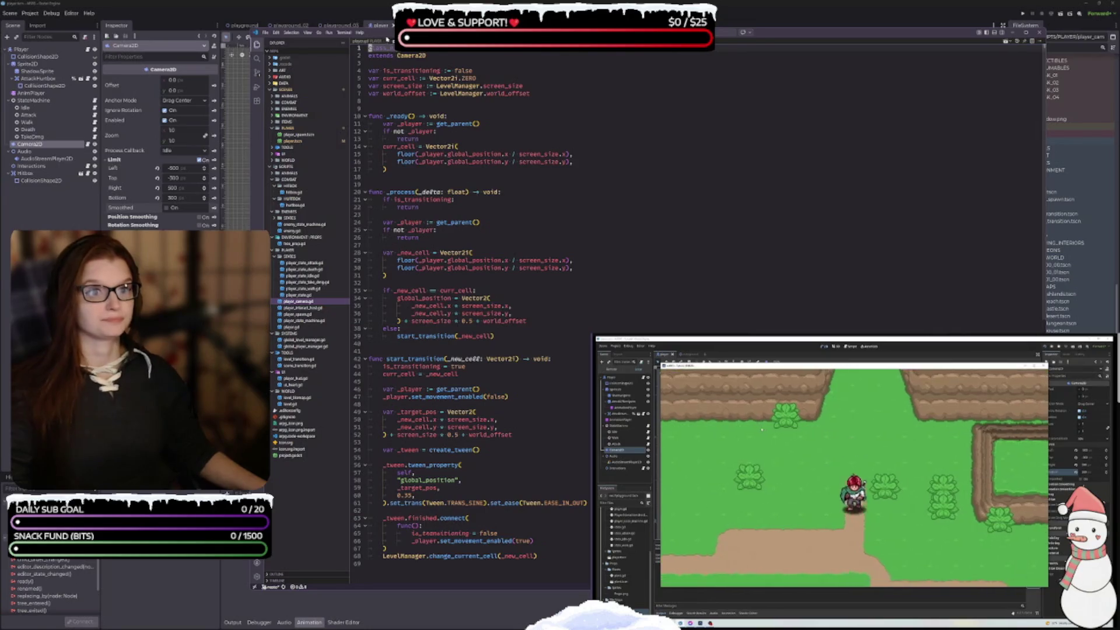
Step: Open player.gd in the external code editor split beside player_camera.gd, shifting the window left
left_click(362, 42)
mouse_move(362, 42)
left_mouse_down()
mouse_move(642, 205)
mouse_move(910, 193)
left_mouse_up()
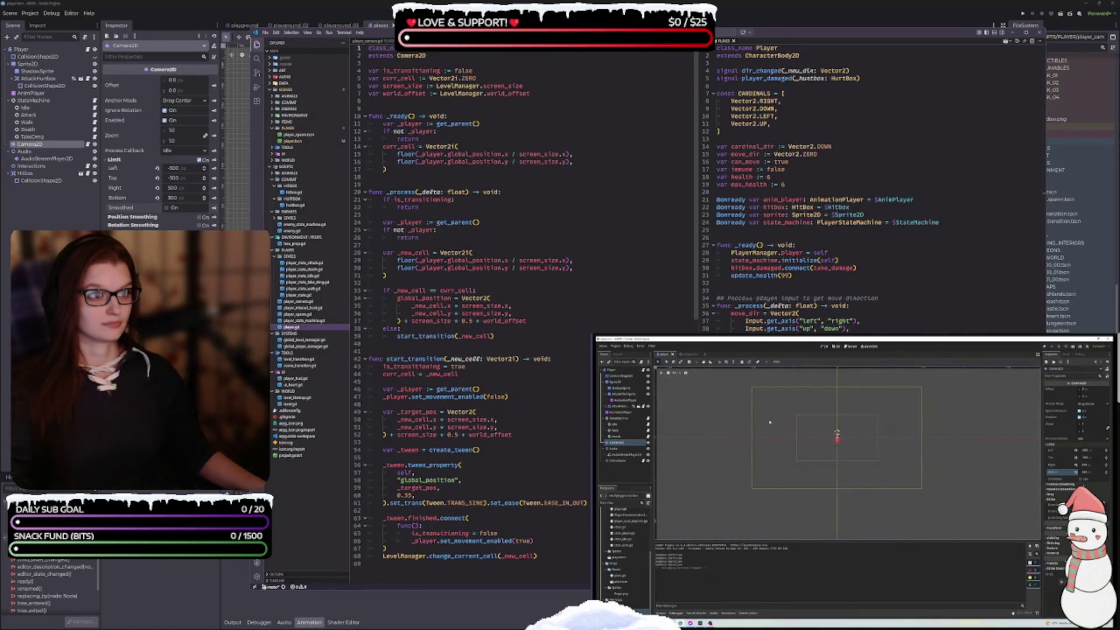
mouse_move(769, 45)
left_mouse_down()
mouse_move(664, 32)
mouse_move(797, 39)
mouse_move(798, 56)
left_mouse_up()
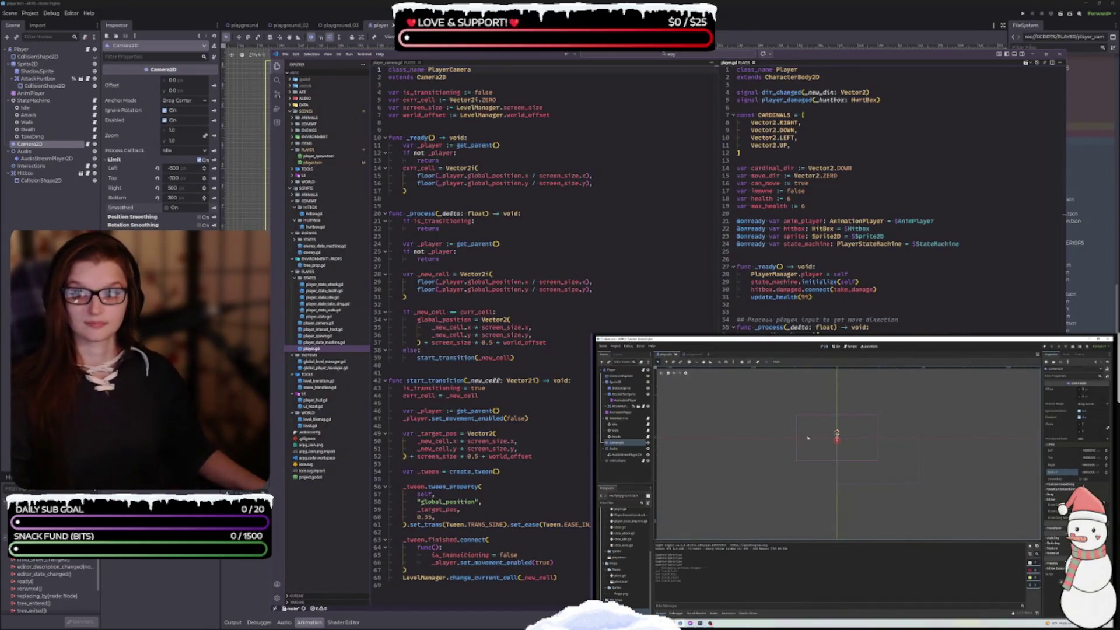
Step: Close the player.gd split so only player_camera.gd remains, and widen the FileSystem dock
left_click(680, 355)
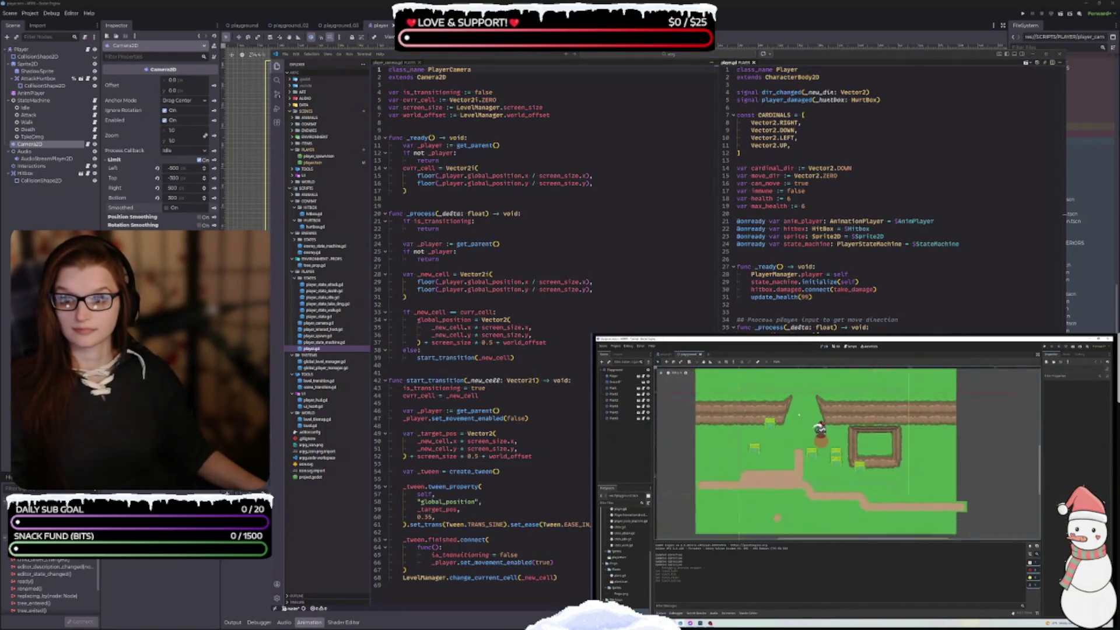
scroll(798, 406, "up", 3)
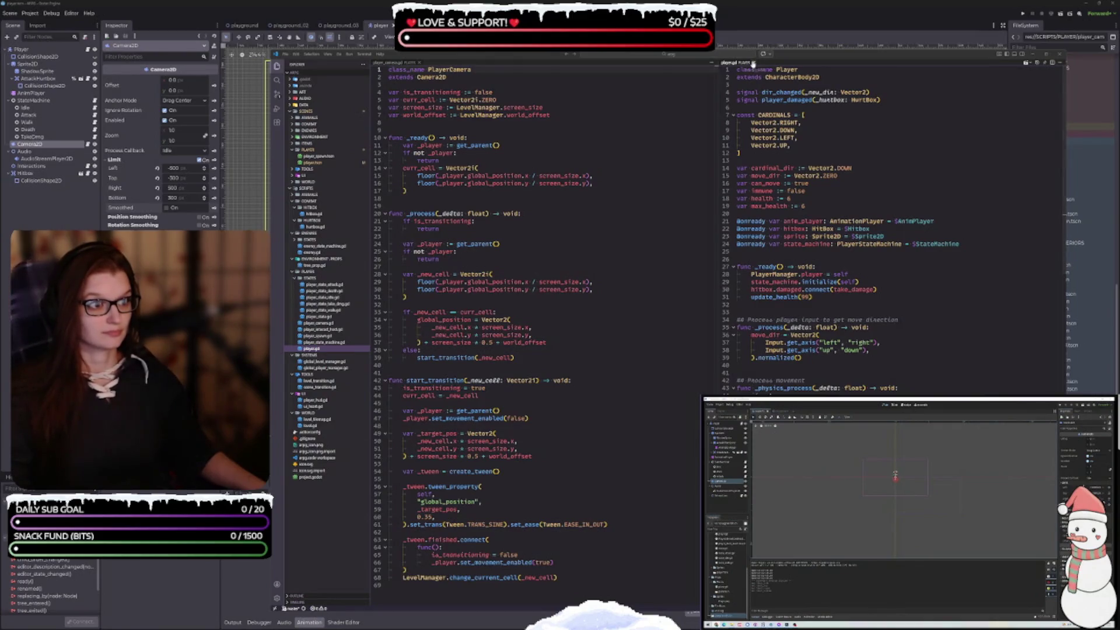
left_click(753, 63)
left_click_drag(1064, 320, 678, 328)
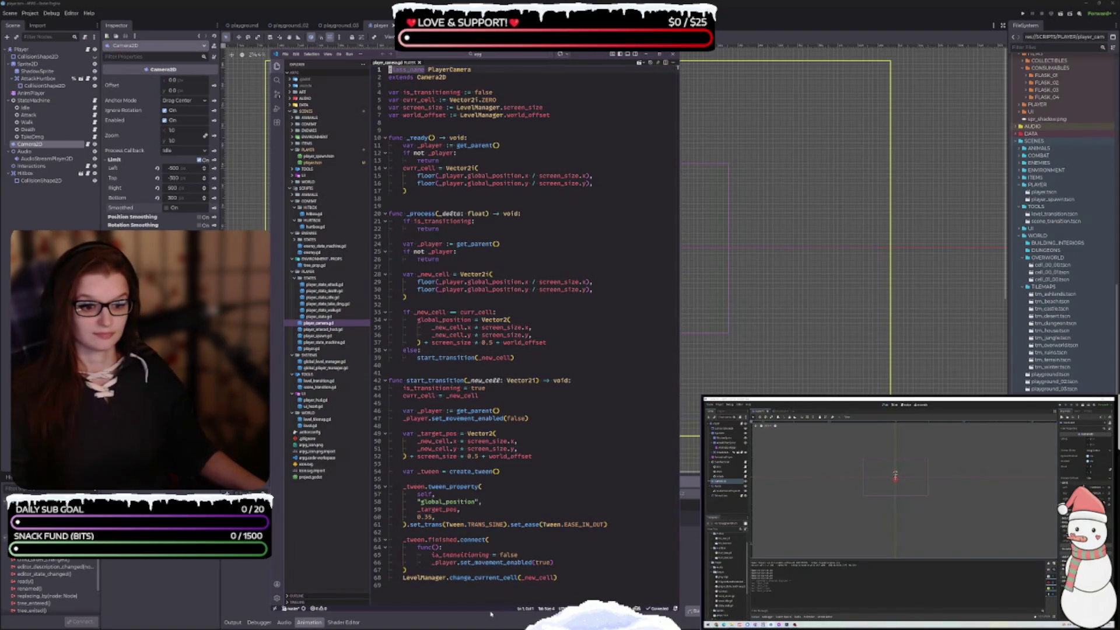
Step: Resize and reposition the code editor window while scrolling through player_camera.gd
mouse_move(491, 613)
left_mouse_down()
mouse_move(490, 540)
mouse_move(491, 566)
left_mouse_up()
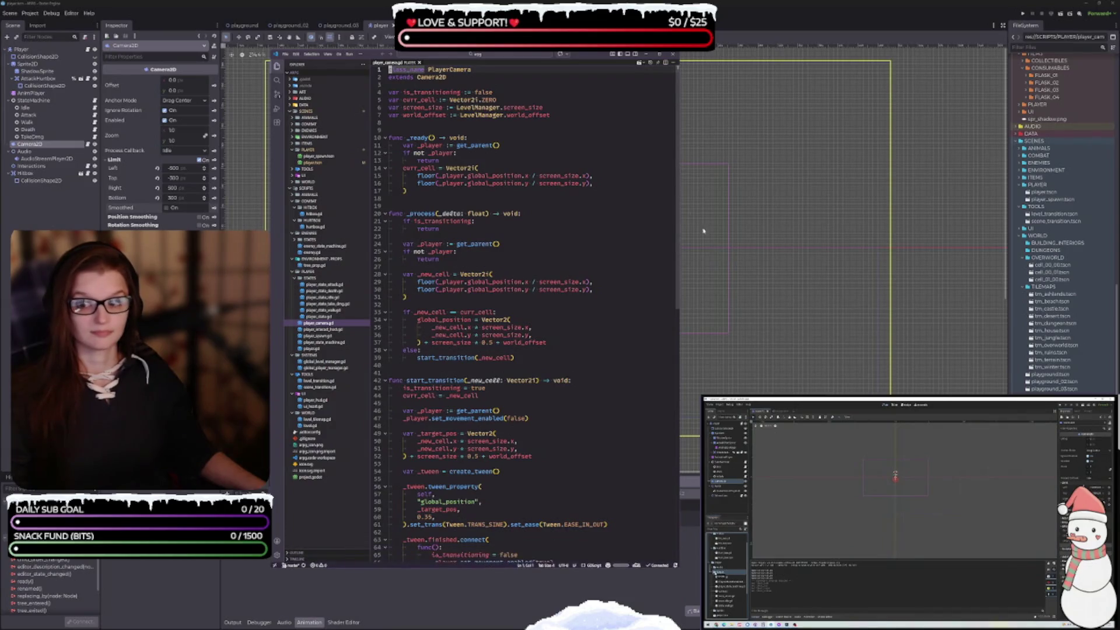
left_click_drag(584, 54, 593, 54)
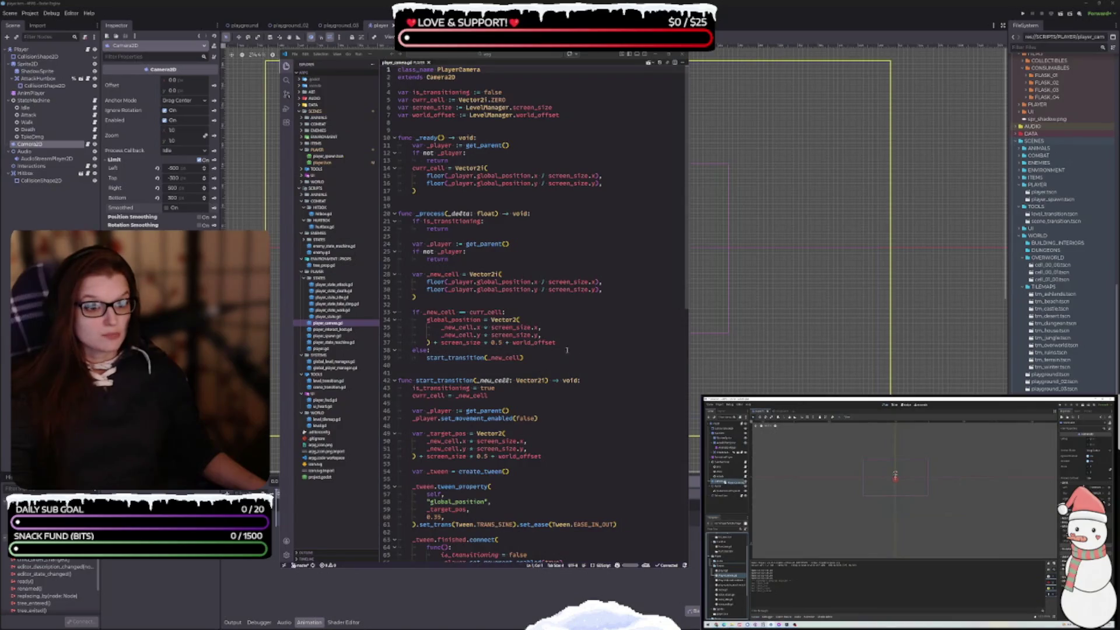
scroll(537, 337, "down", 5)
scroll(525, 344, "up", 5)
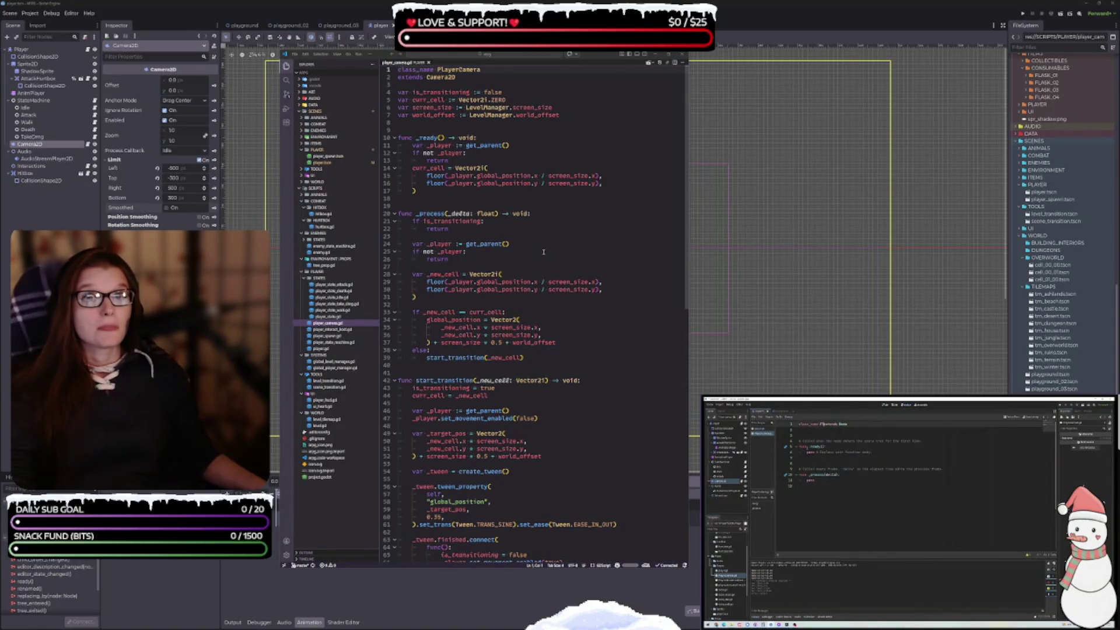
left_click_drag(578, 57, 584, 60)
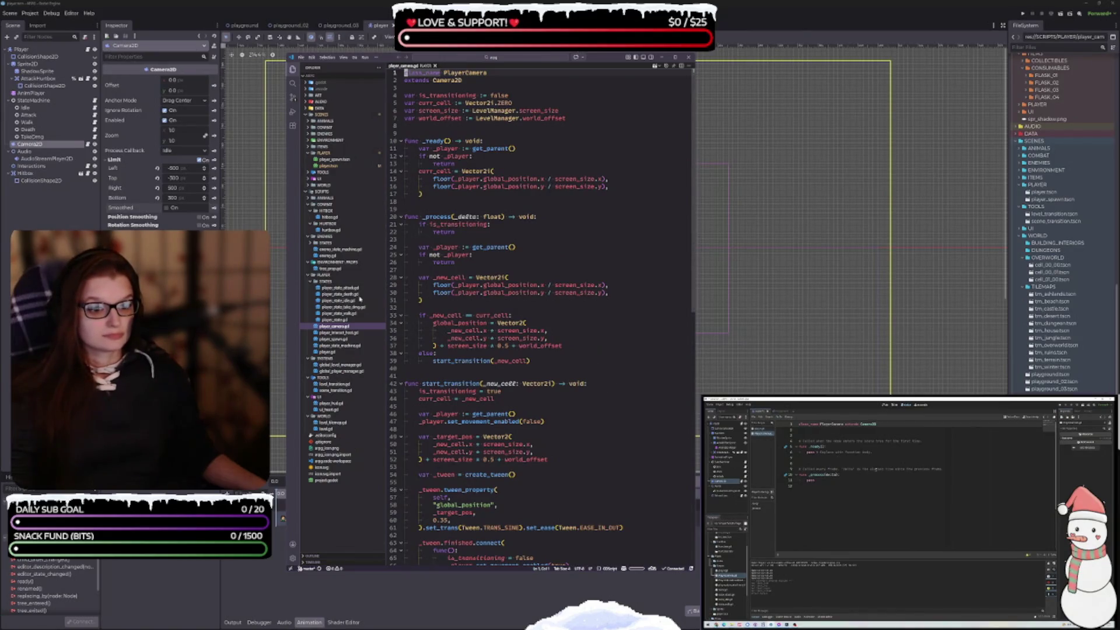
scroll(500, 358, "down", 5)
scroll(551, 357, "up", 5)
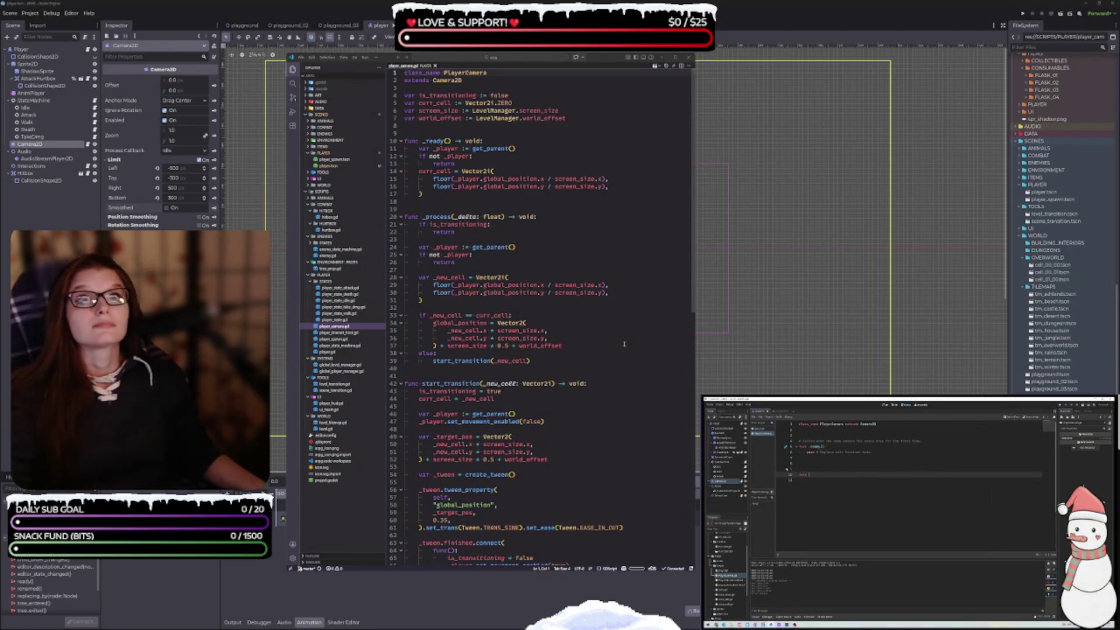
scroll(583, 380, "down", 5)
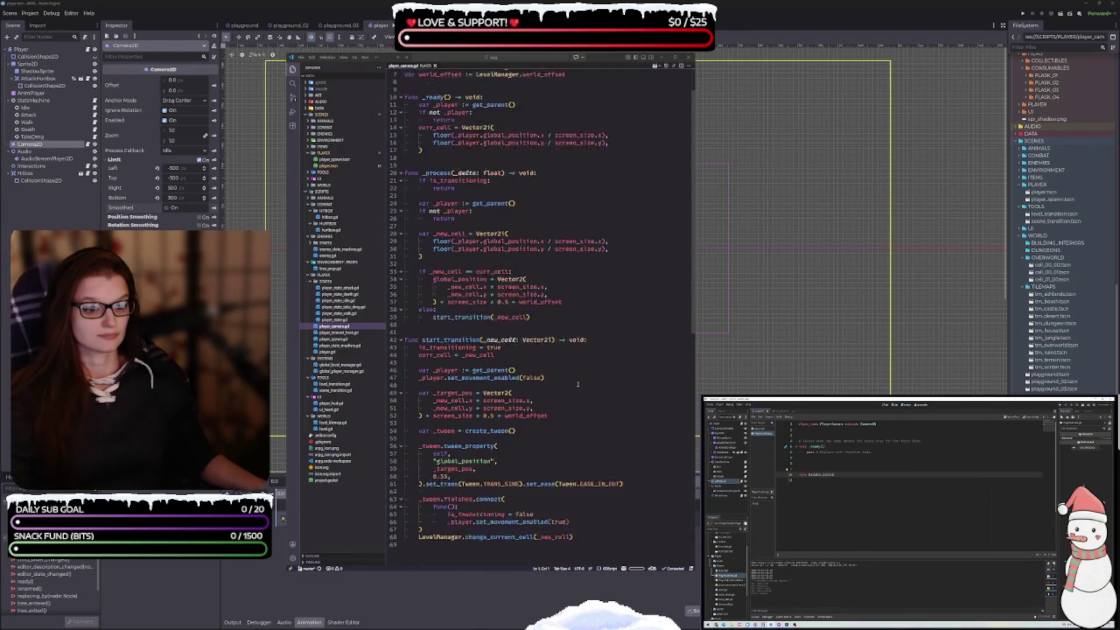
scroll(555, 367, "up", 5)
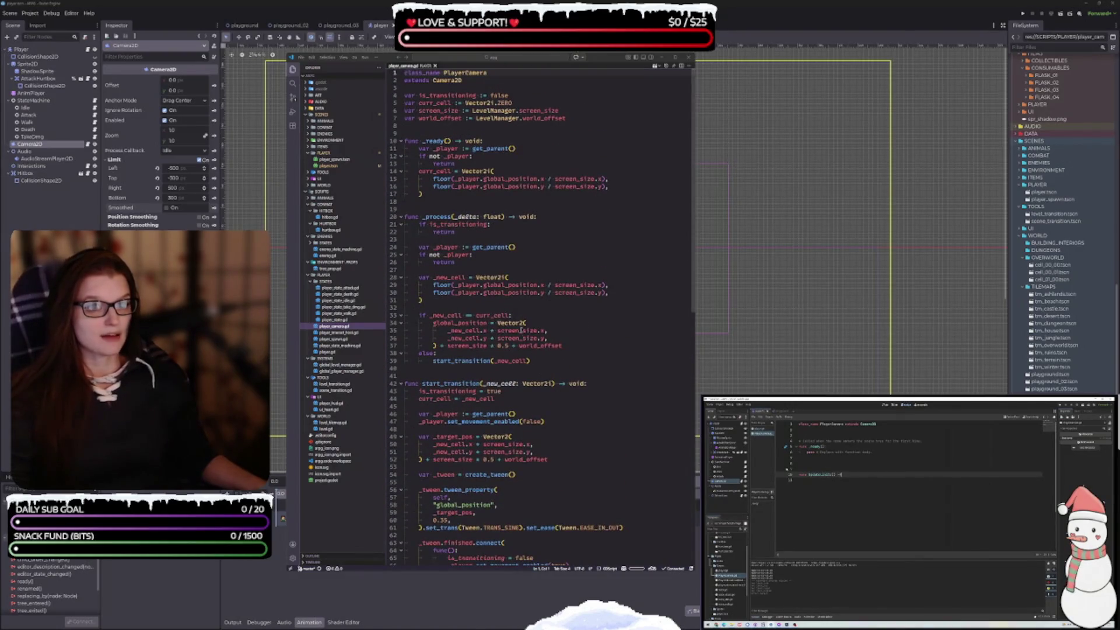
scroll(521, 330, "down", 4)
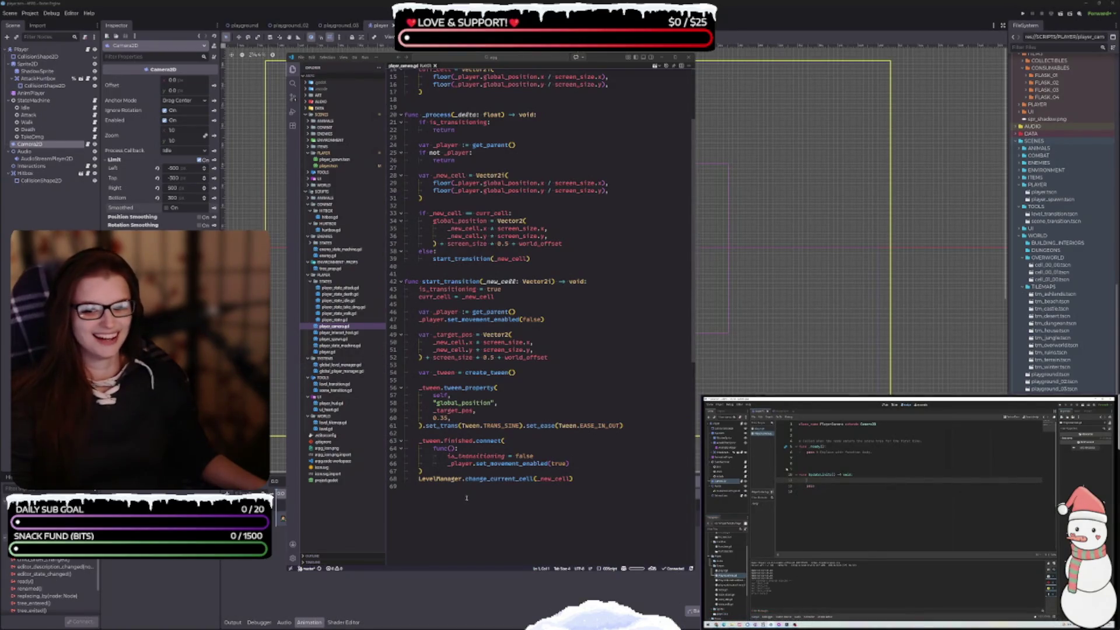
Step: Add blank lines after the final change_current_cell call and begin typing func update_limits() -> void
left_click(491, 492)
scroll(492, 494, "up", 3)
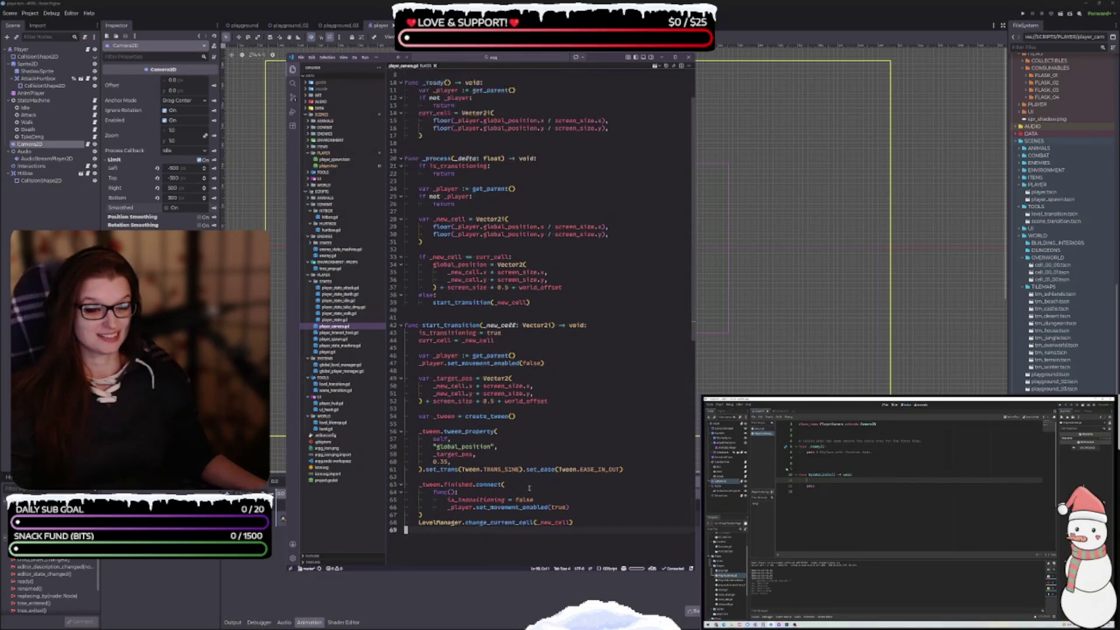
scroll(516, 467, "down", 3)
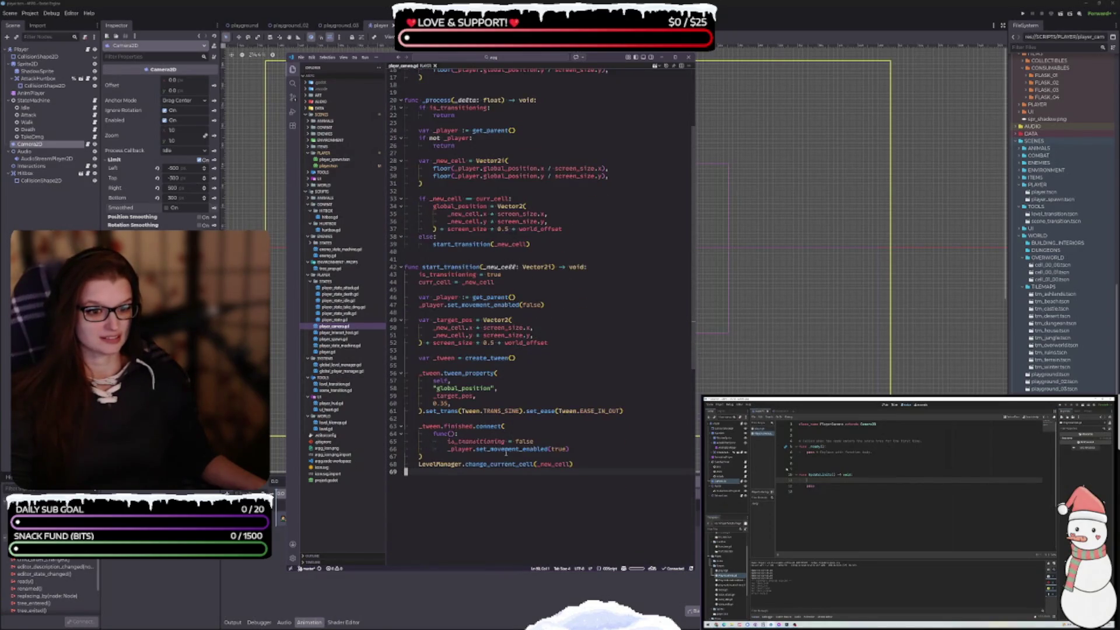
key("Return")
key("Return")
type("fu")
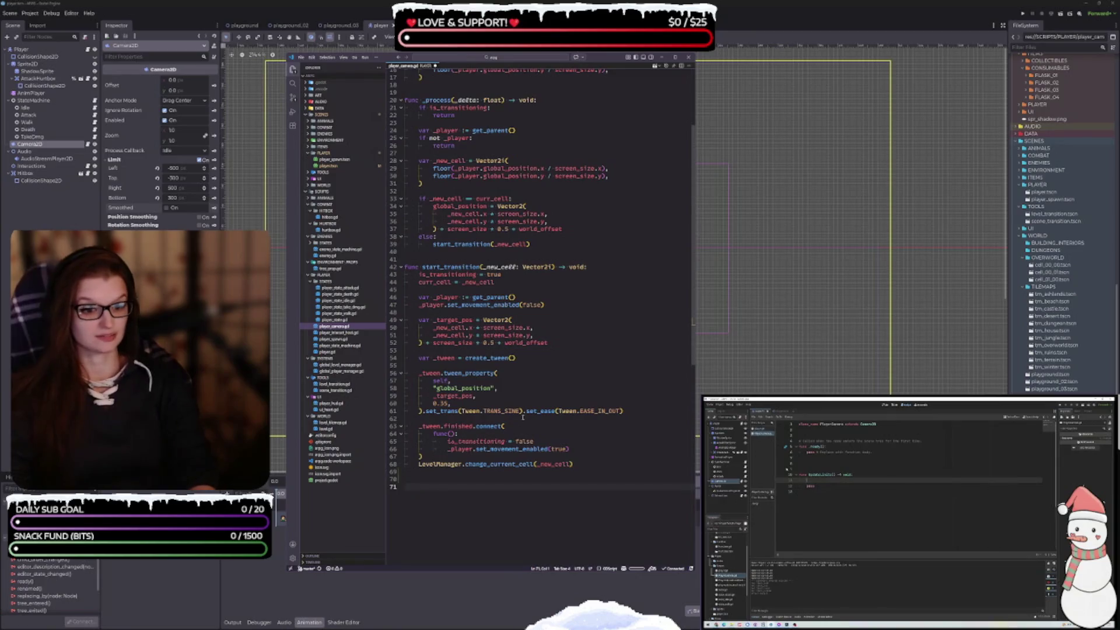
type("nc ")
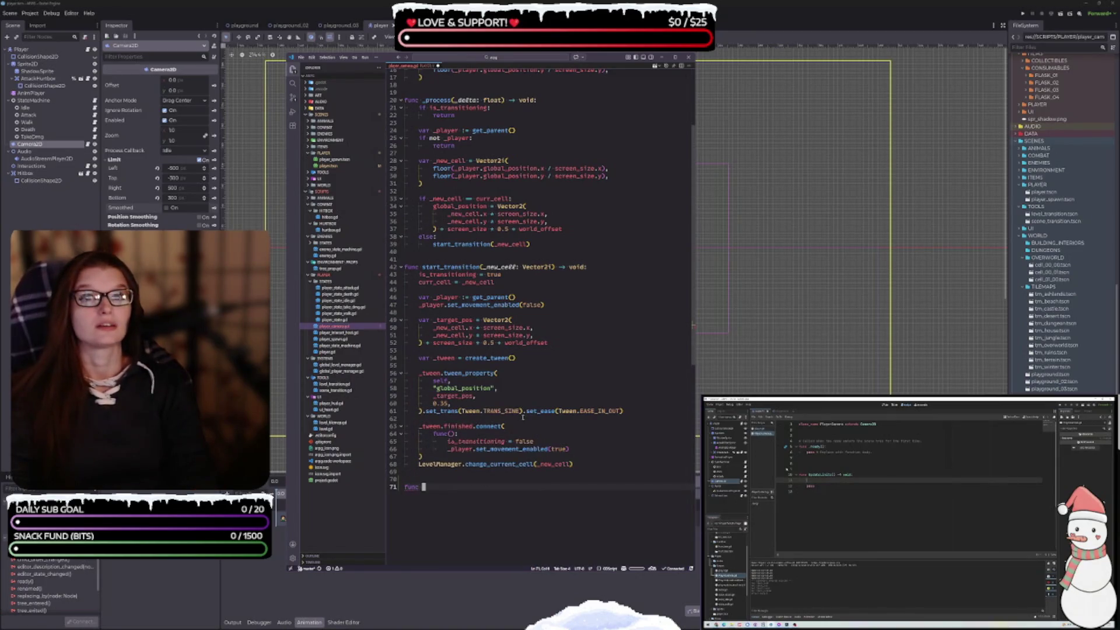
type("update_limits")
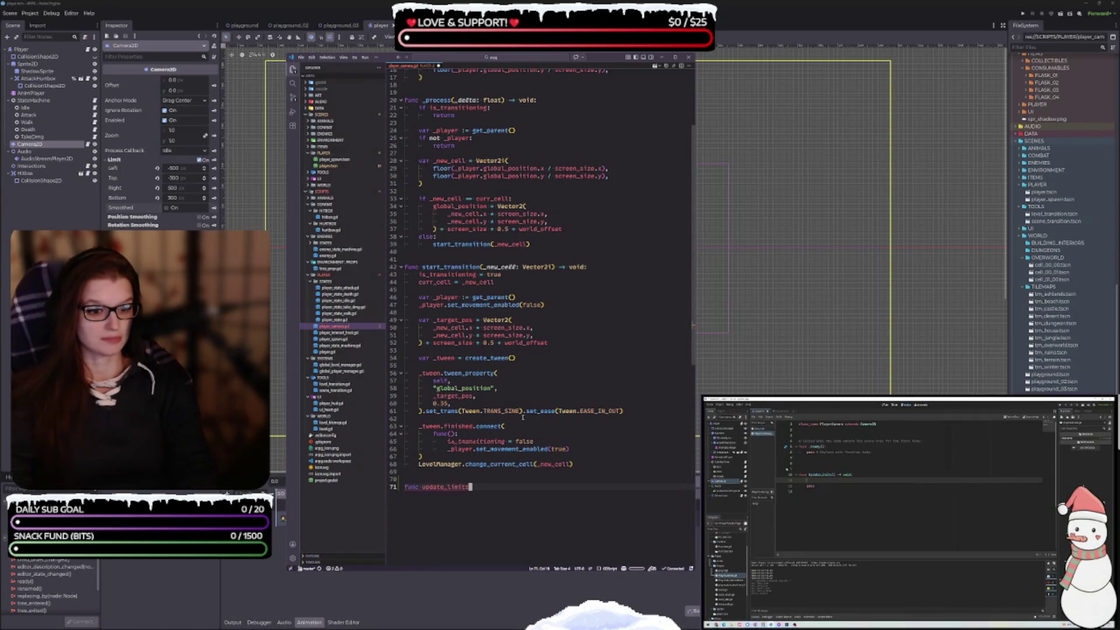
type("(")
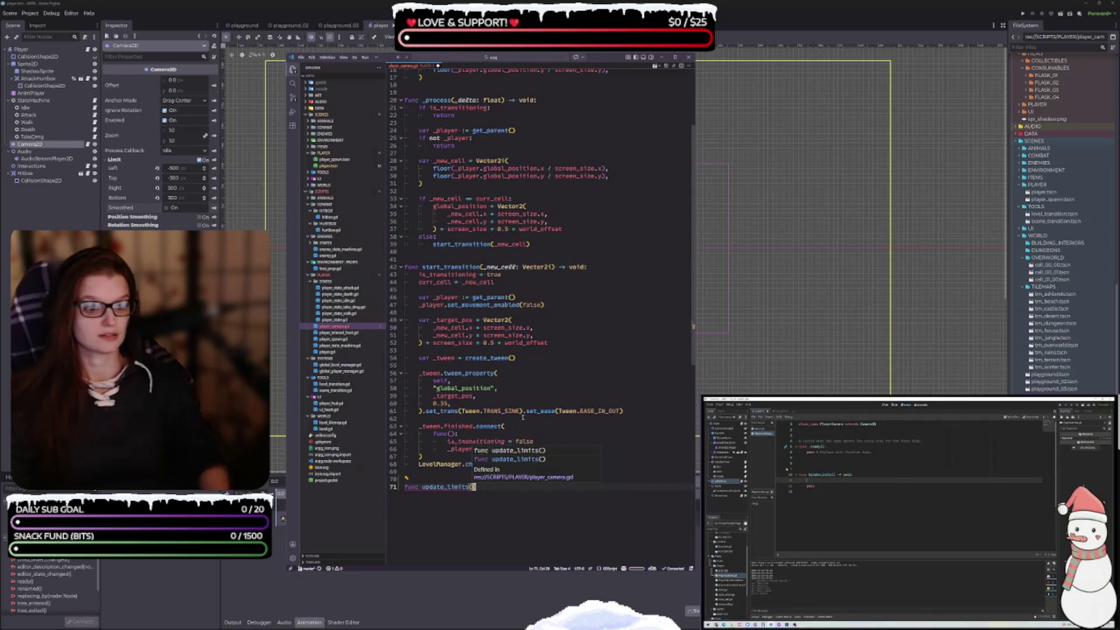
type(") ")
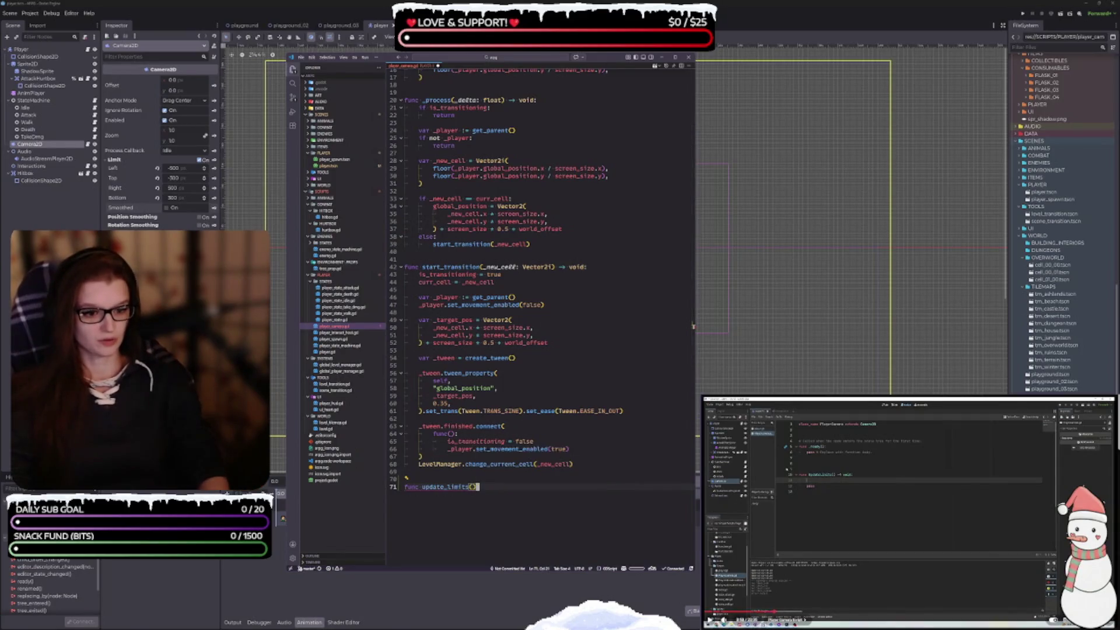
type("-> void")
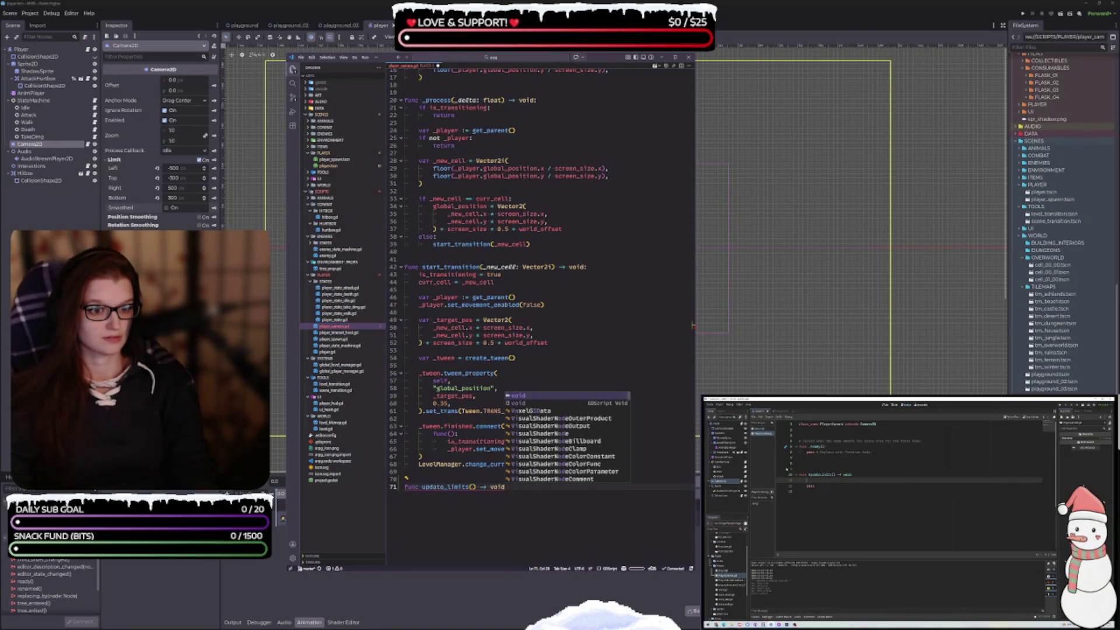
Step: Finish the update_limits() -> void: declaration with a pass body
key("Escape")
type(":")
key("Return")
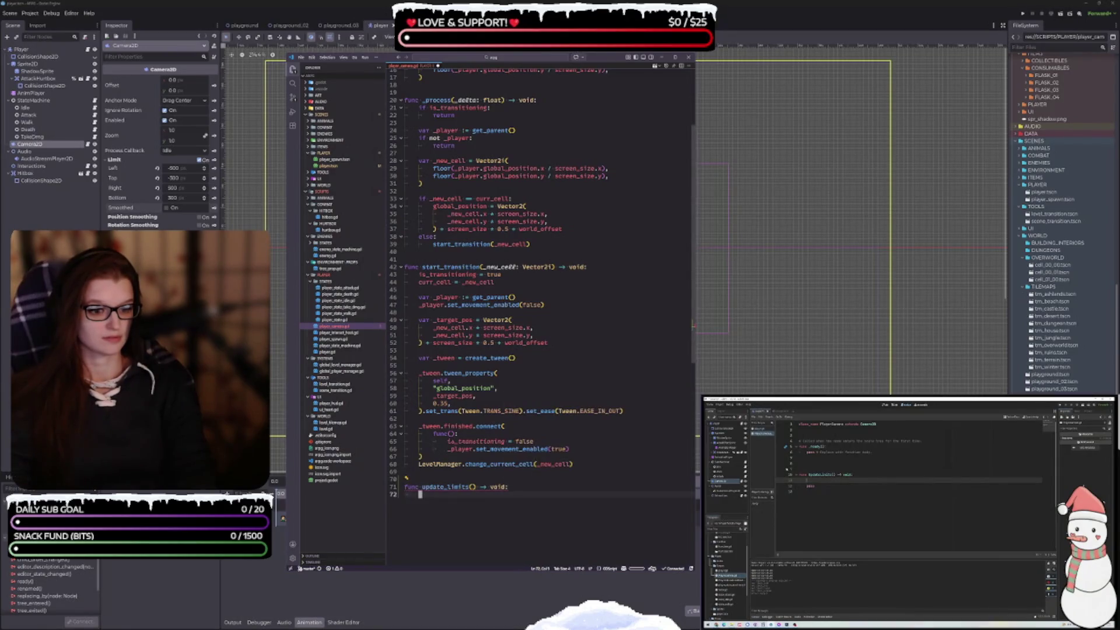
key("Return")
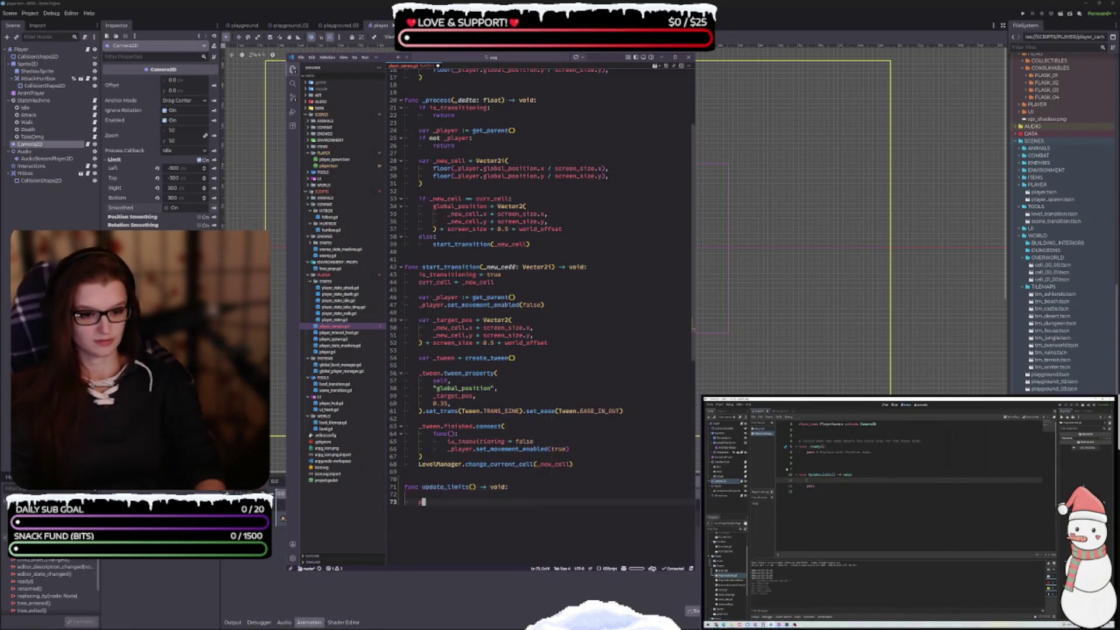
type("pass")
key("Up")
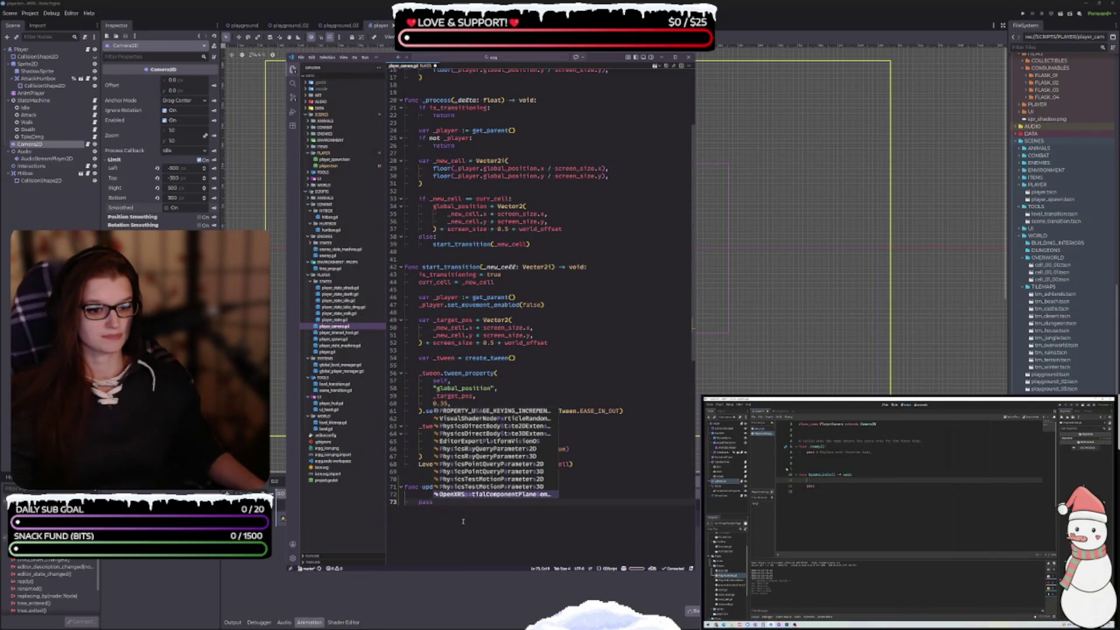
key("Escape")
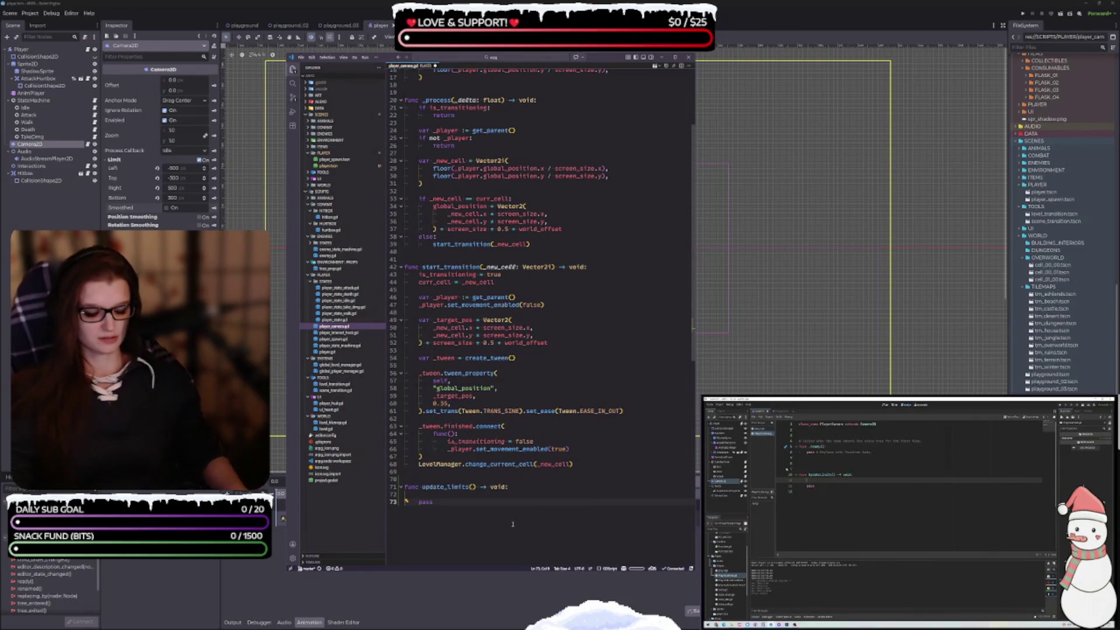
Step: Start a bounds: Array[Vec parameter inside the update_limits parentheses
left_click(444, 495)
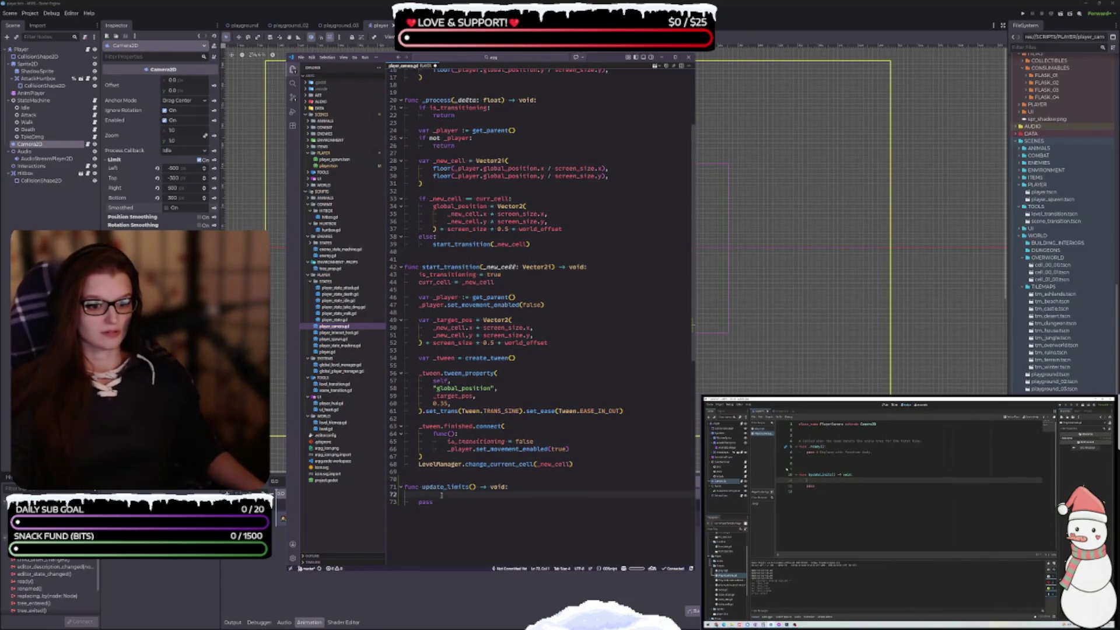
mouse_move(846, 454)
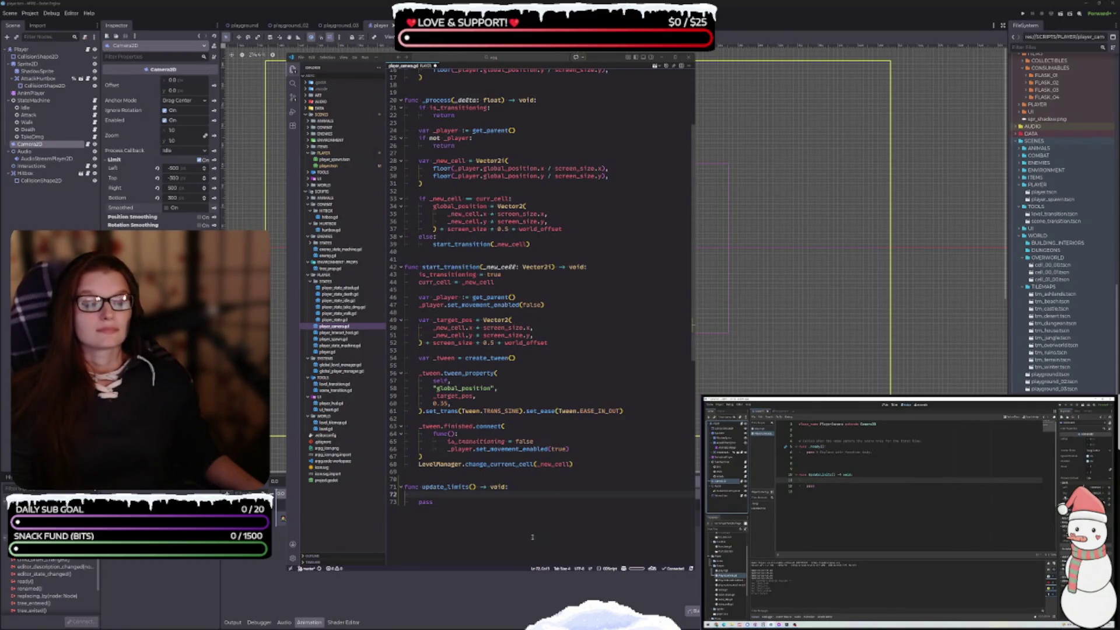
left_click(448, 498)
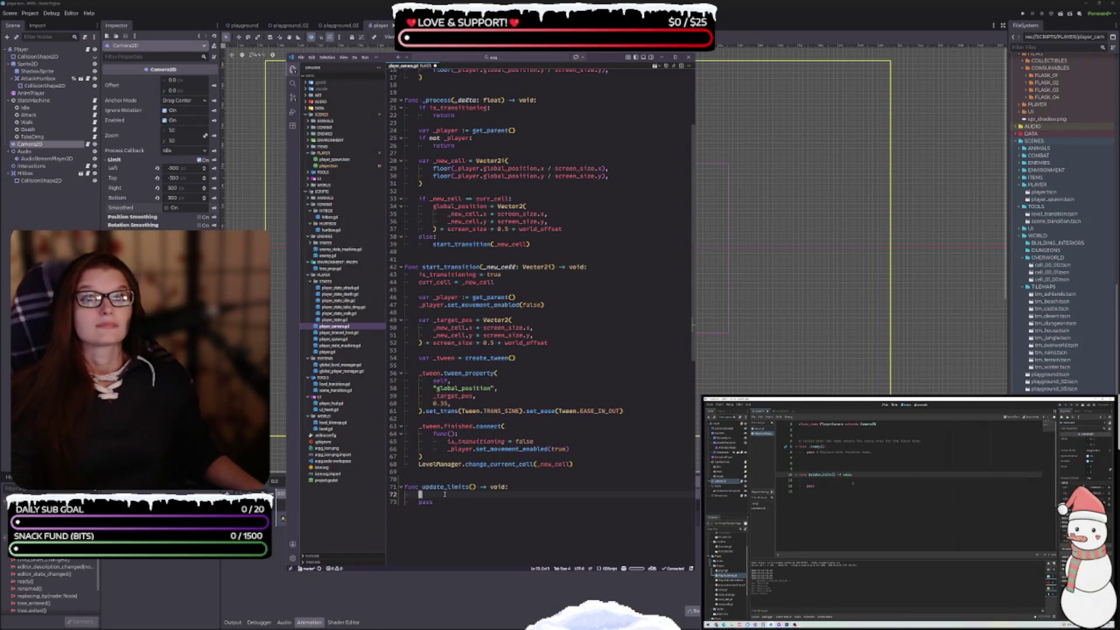
left_click(472, 486)
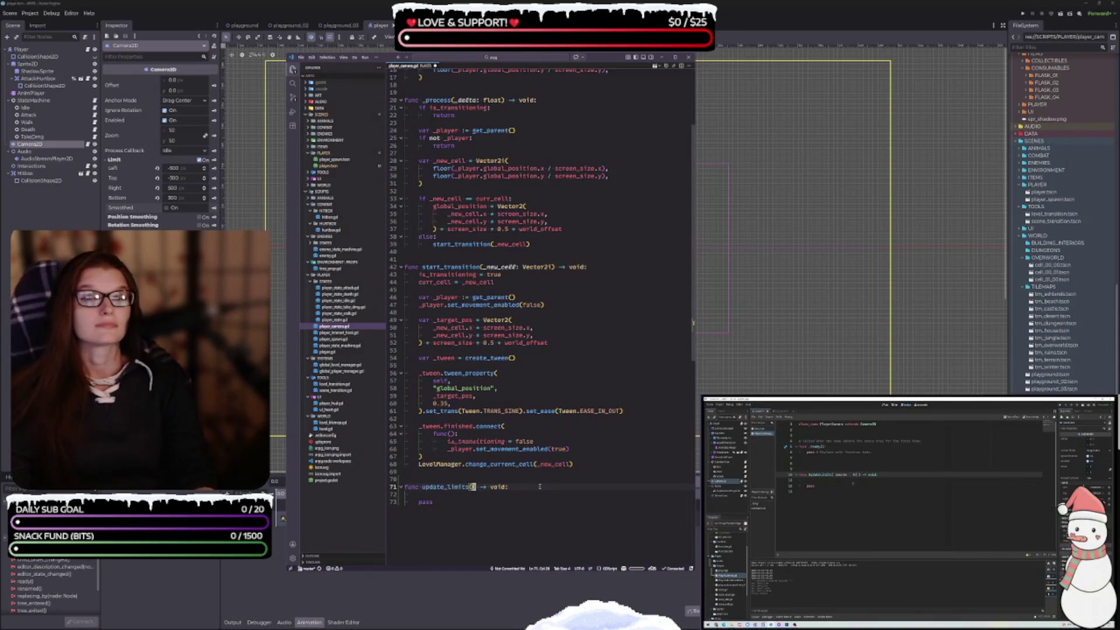
type("bounds: ")
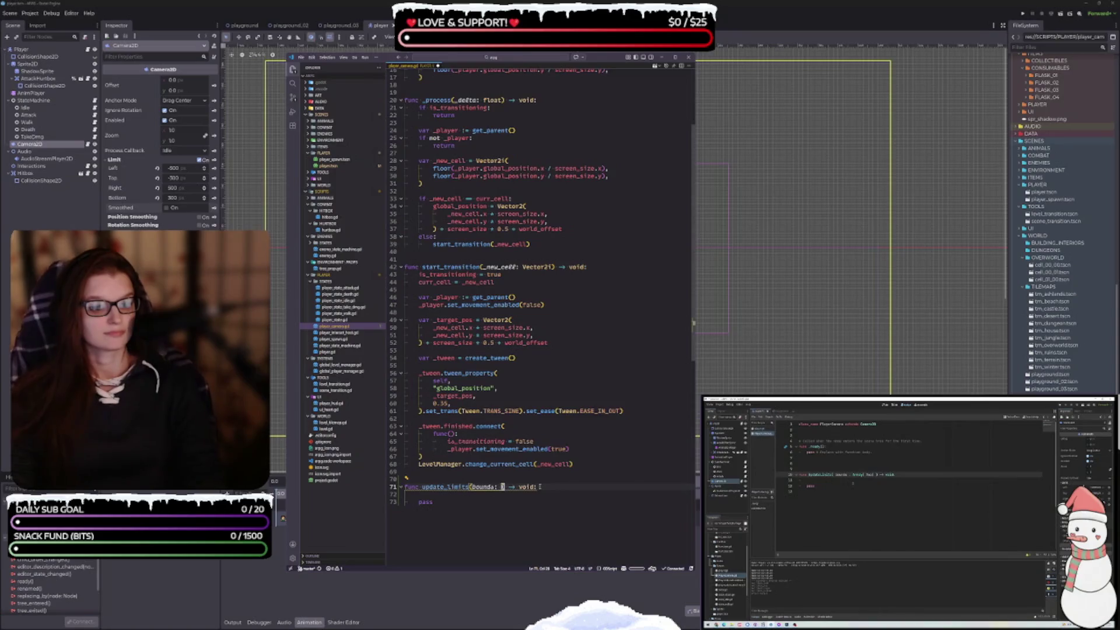
type("Array[")
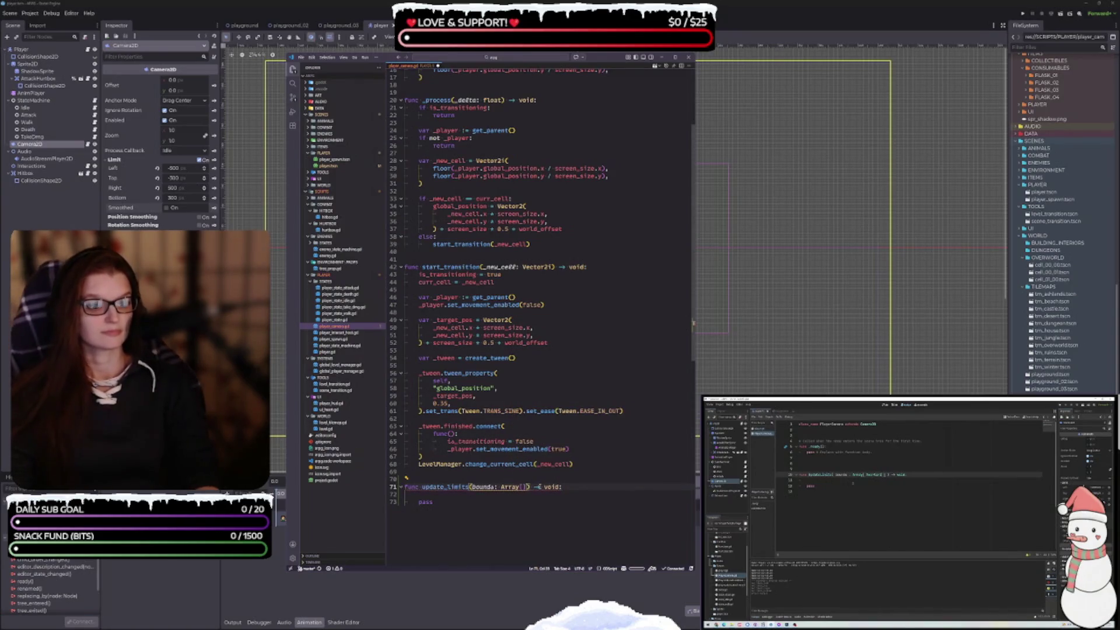
type("Vec")
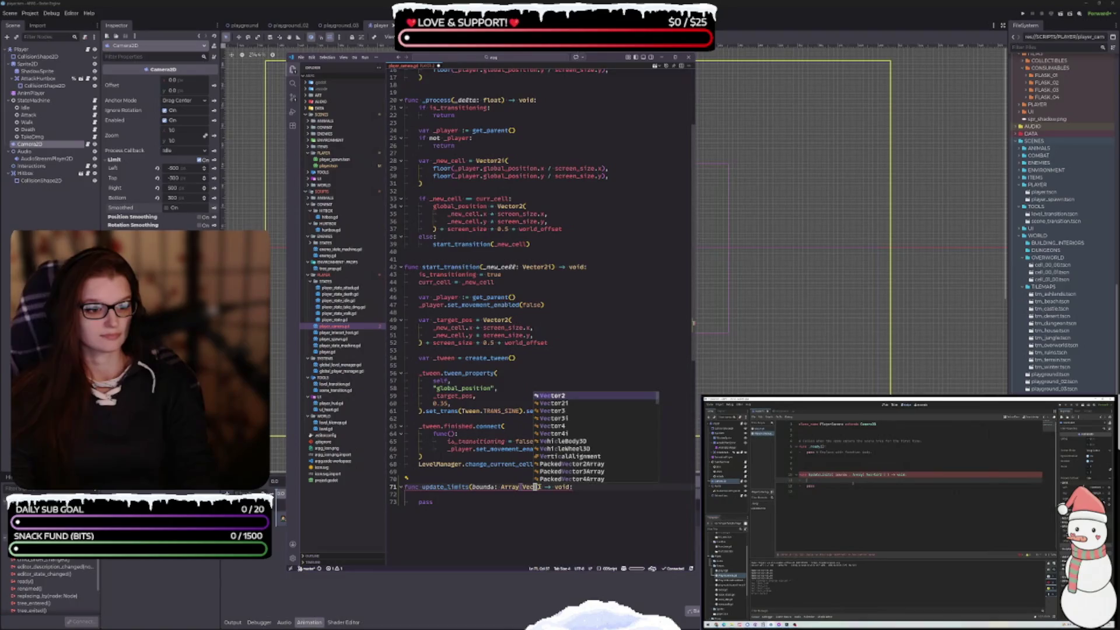
Step: Complete the bounds: Array[Vector2] parameter and add limit_left = int(bounds[0].x) as the body's first line
key("Return")
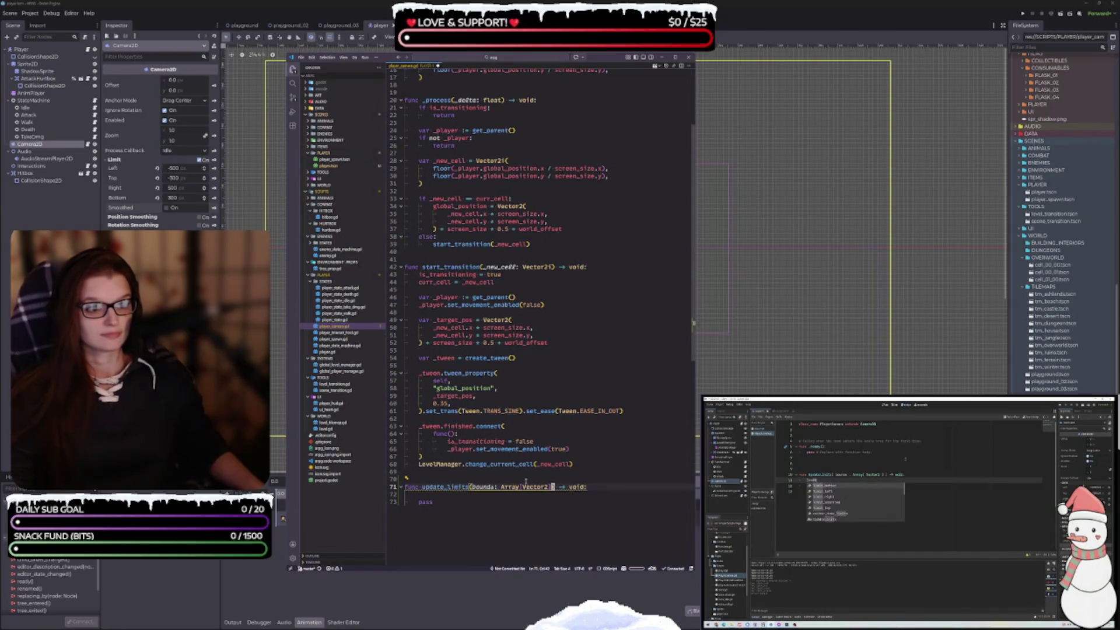
left_click(455, 494)
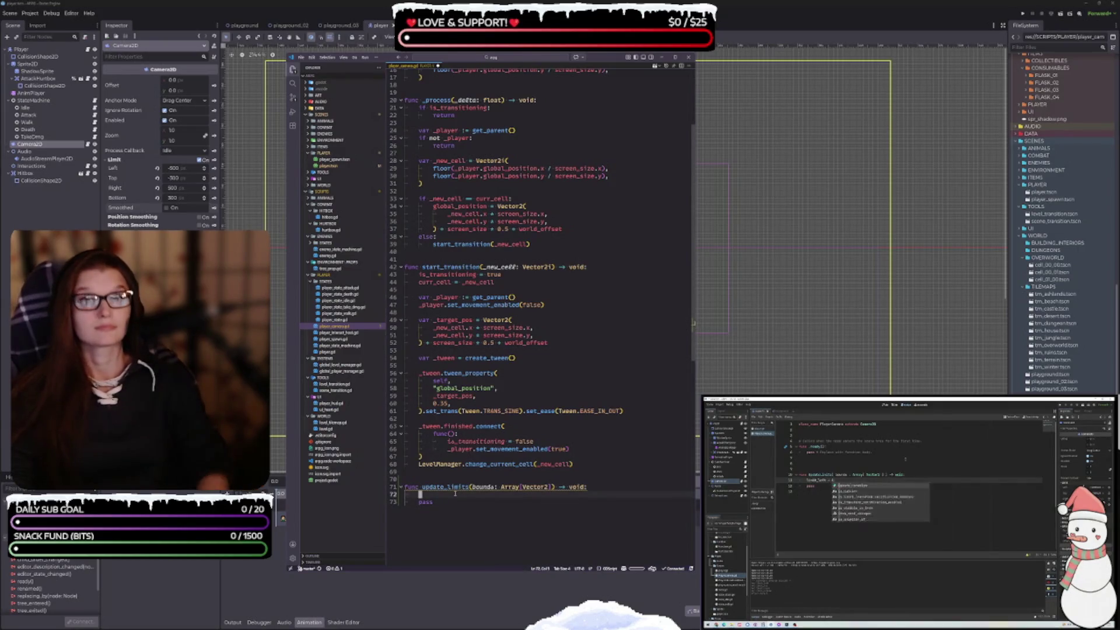
key("Tab")
type("limit_left = ")
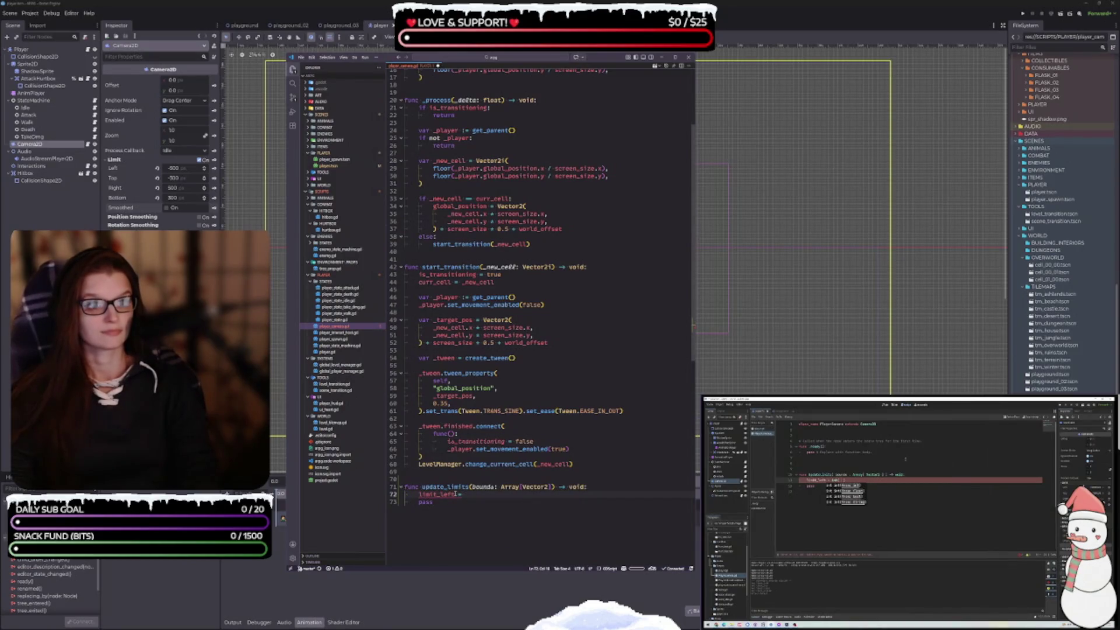
type("int(")
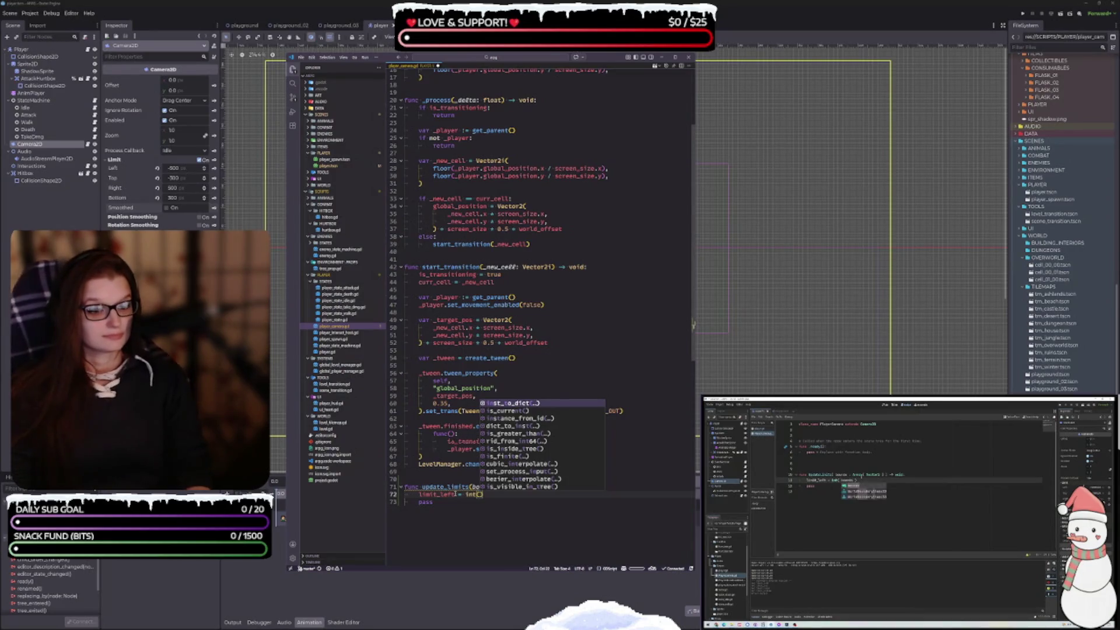
type("bounds")
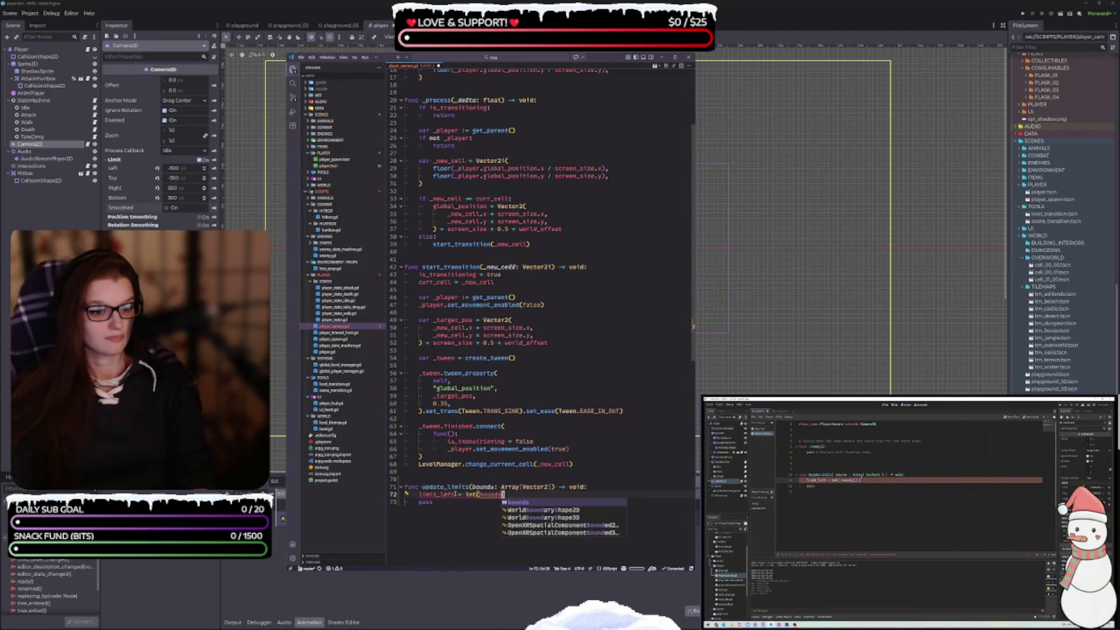
type("[0")
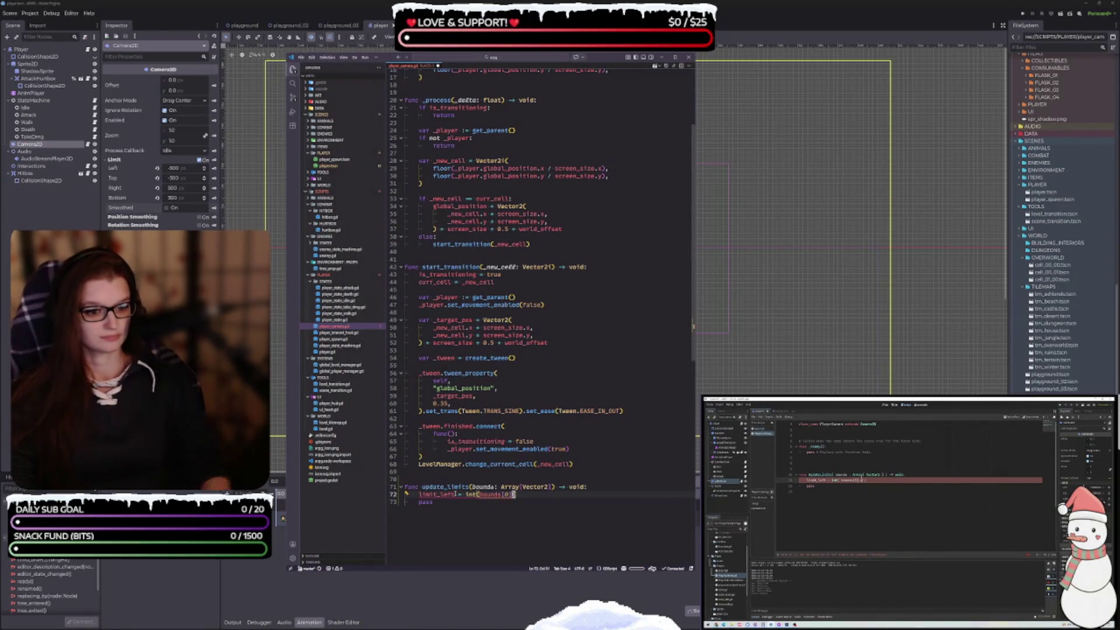
key("Right")
key("Left")
type(".x")
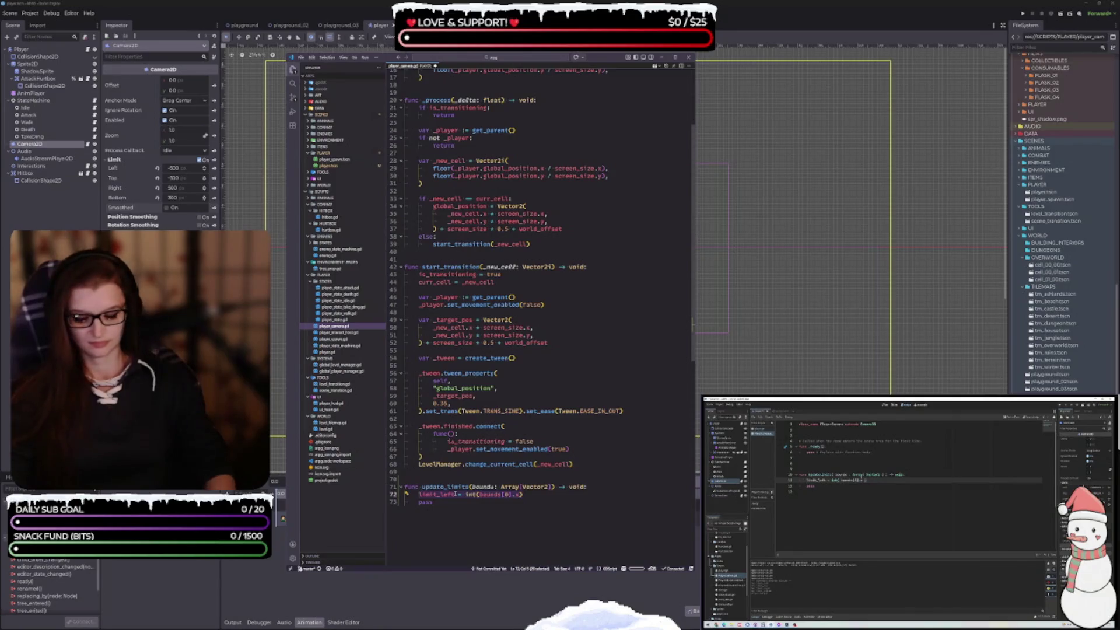
Step: Duplicate the limit_left line three times and make the first copy limit_top = bounds[0].y
key("shift+alt+Down")
key("shift+alt+Down")
key("Return")
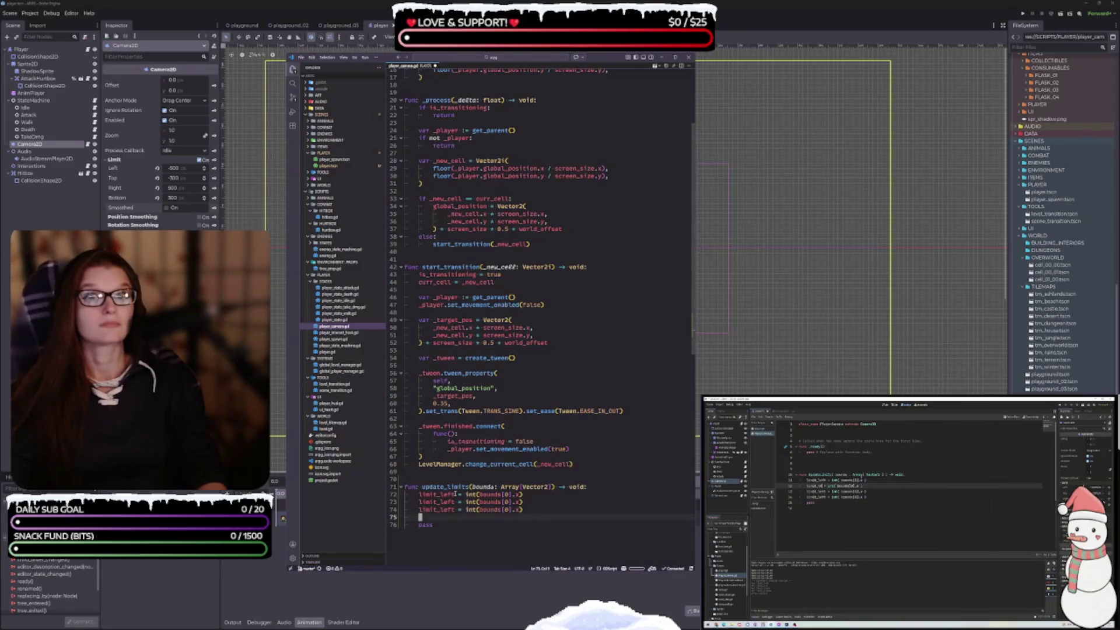
key("ctrl+v")
left_click(455, 502)
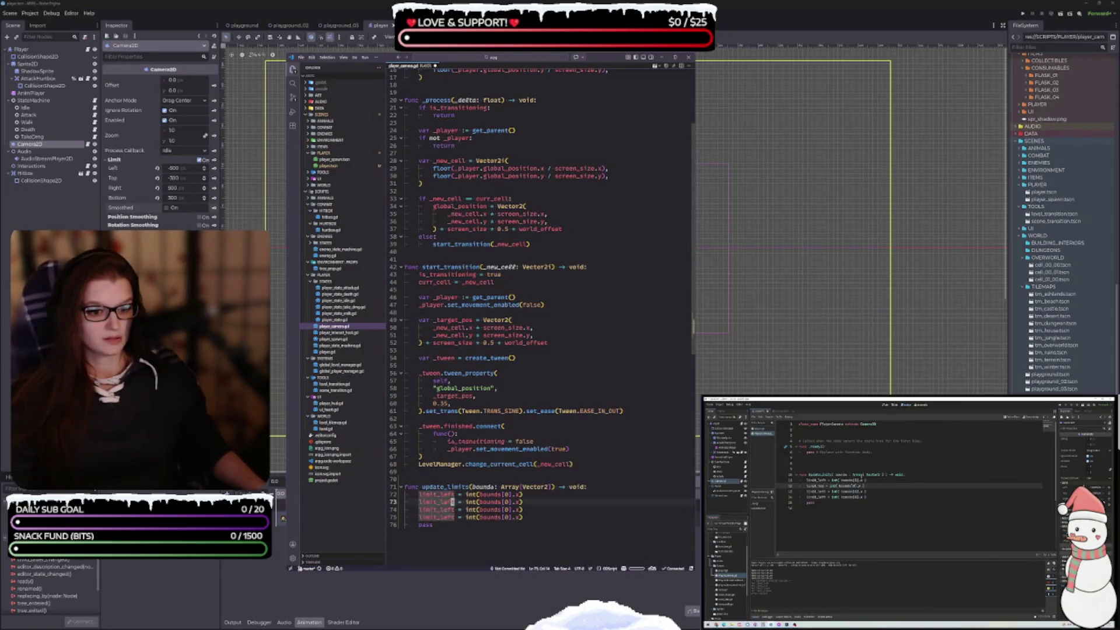
key("BackSpace")
key("BackSpace")
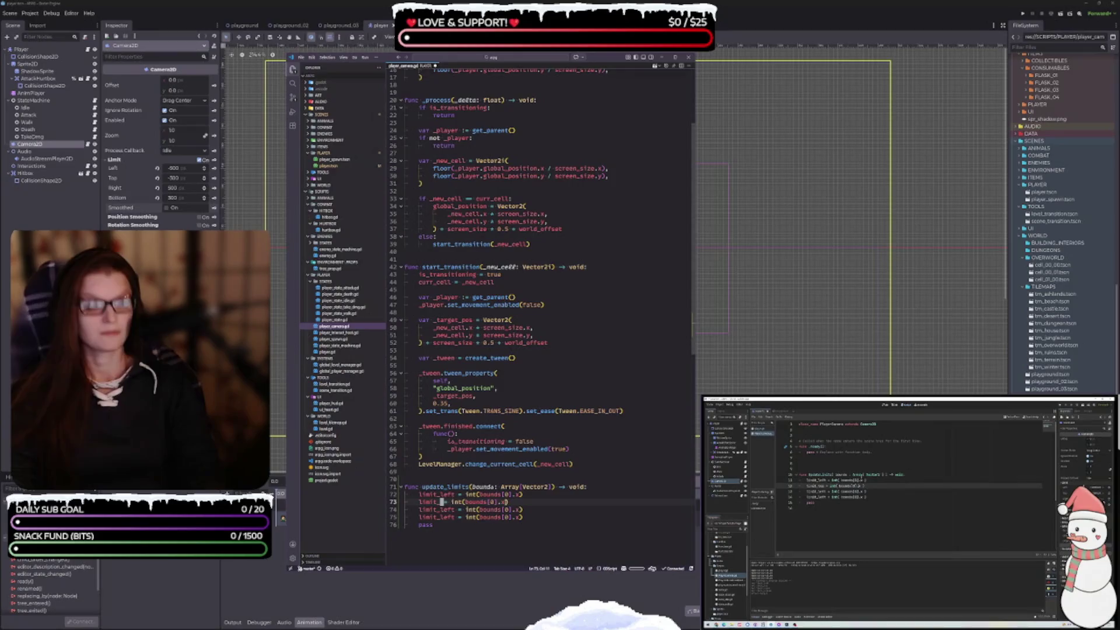
type("top")
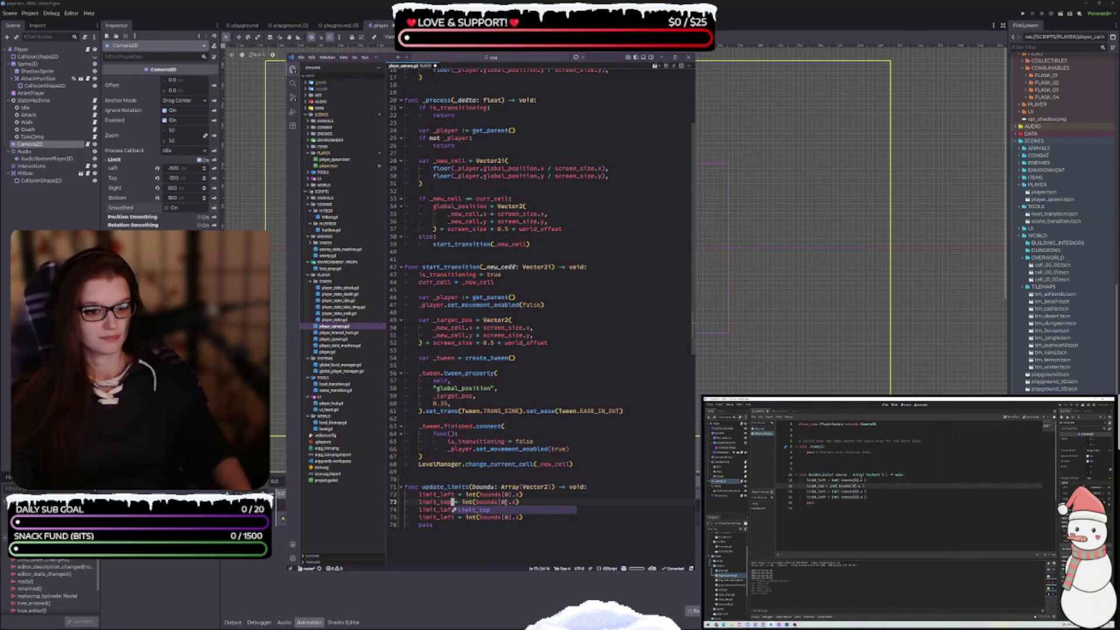
double_click(516, 502)
type("y")
double_click(518, 510)
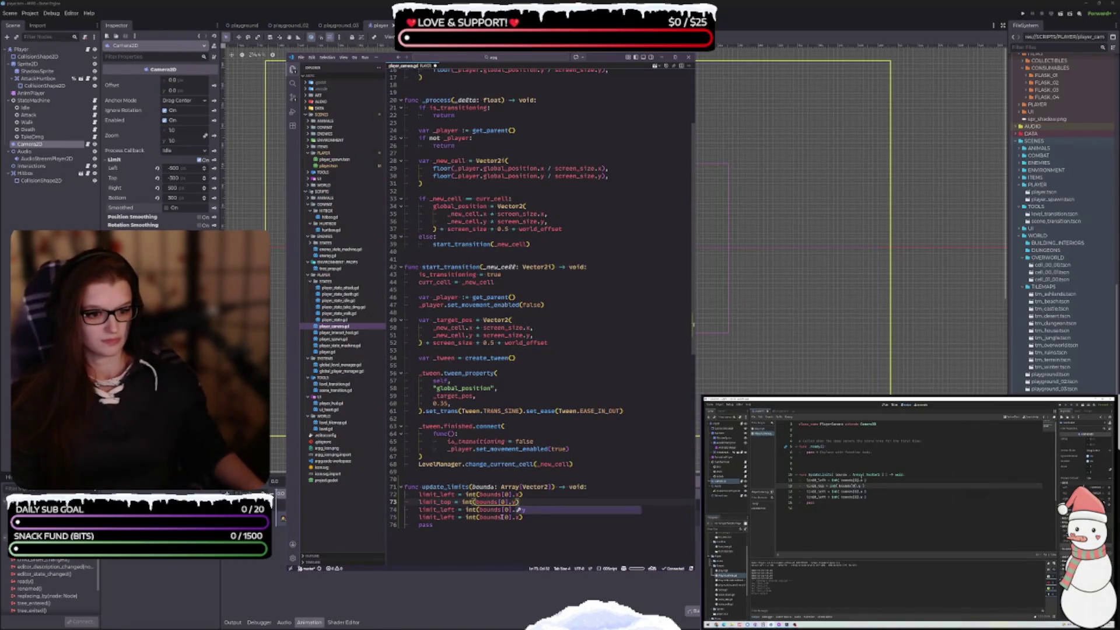
left_click(462, 521)
Step: Change the second copy to limit_right = bounds[1].x
left_click(454, 509)
key("BackSpace")
key("BackSpace")
key("BackSpace")
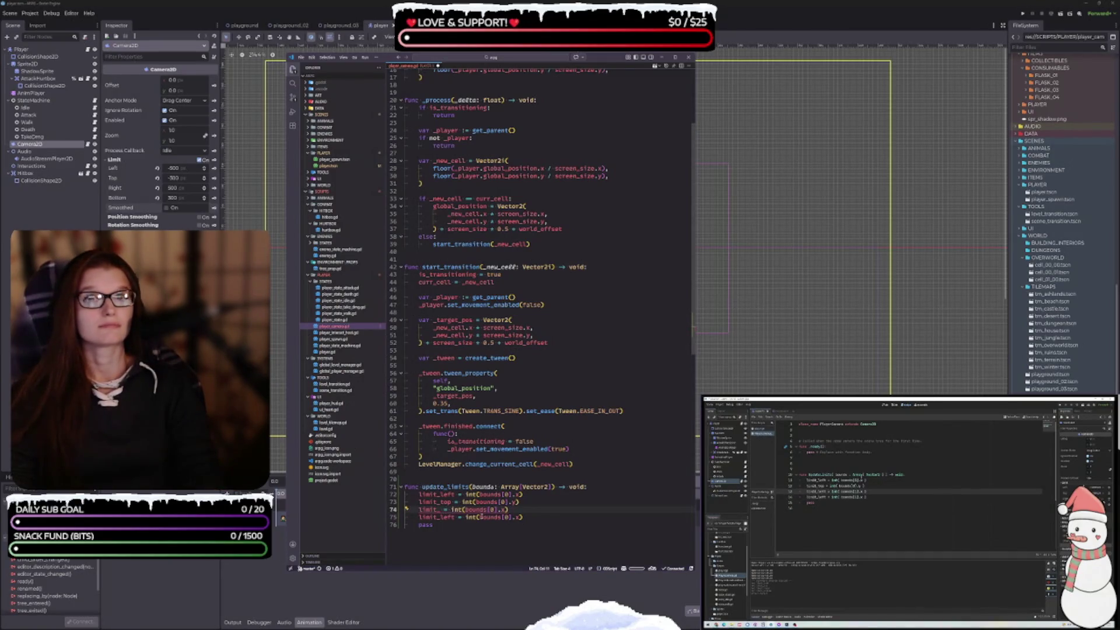
type("right")
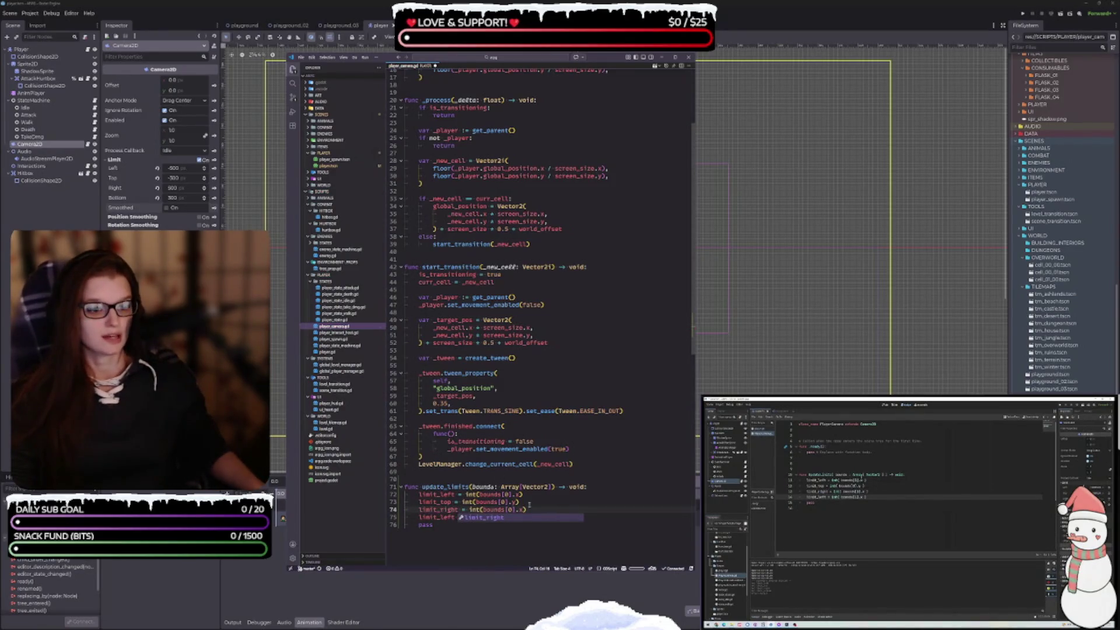
key("Escape")
key("ctrl+Right")
key("ctrl+Right")
key("ctrl+Right")
key("shift+Right")
type("1")
Step: Change the third copy to limit_bottom = bounds[1].y
key("Down")
key("shift+Left")
type("1")
key("Right")
key("Right")
key("shift+Right")
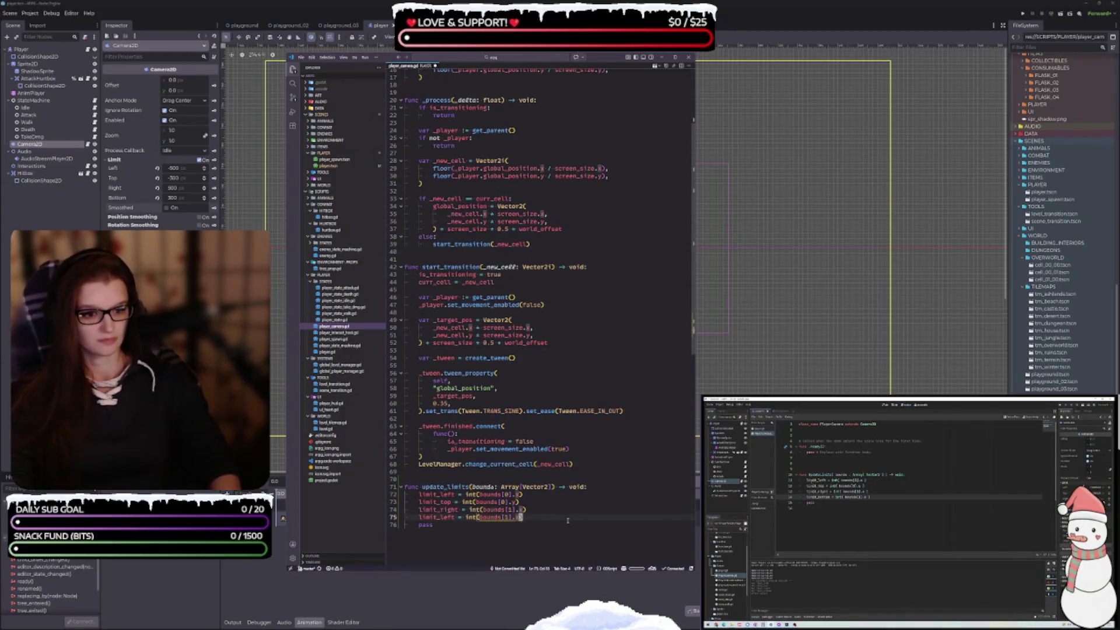
type("y")
left_click(454, 517)
key("BackSpace")
key("BackSpace")
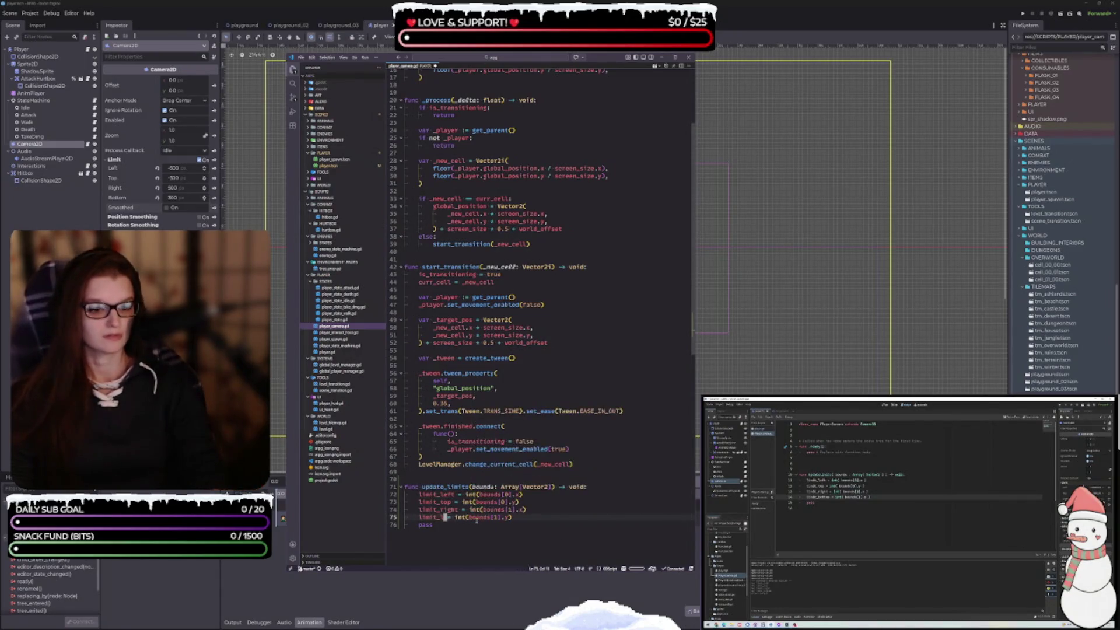
key("BackSpace")
type("bottom")
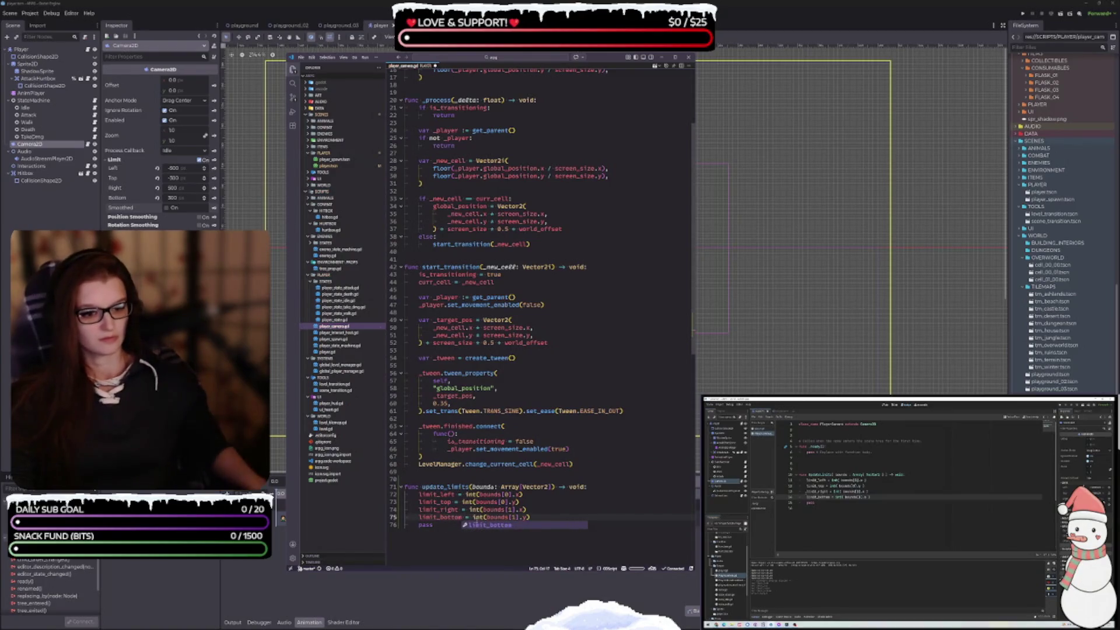
Step: Delete the placeholder pass statement from update_limits
key("Escape")
key("Down")
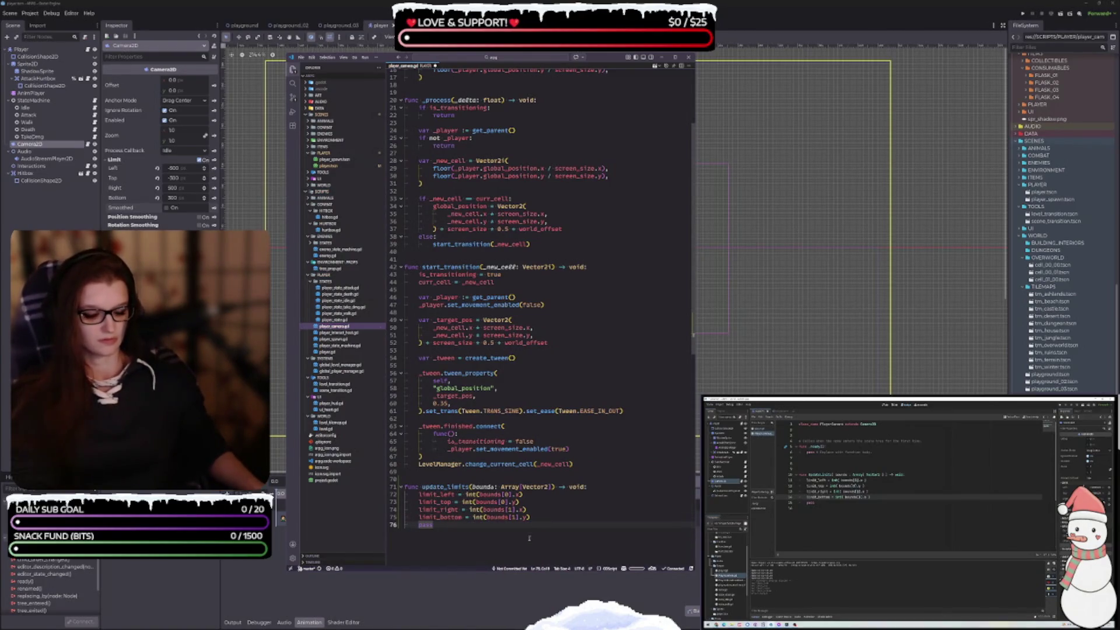
key("BackSpace")
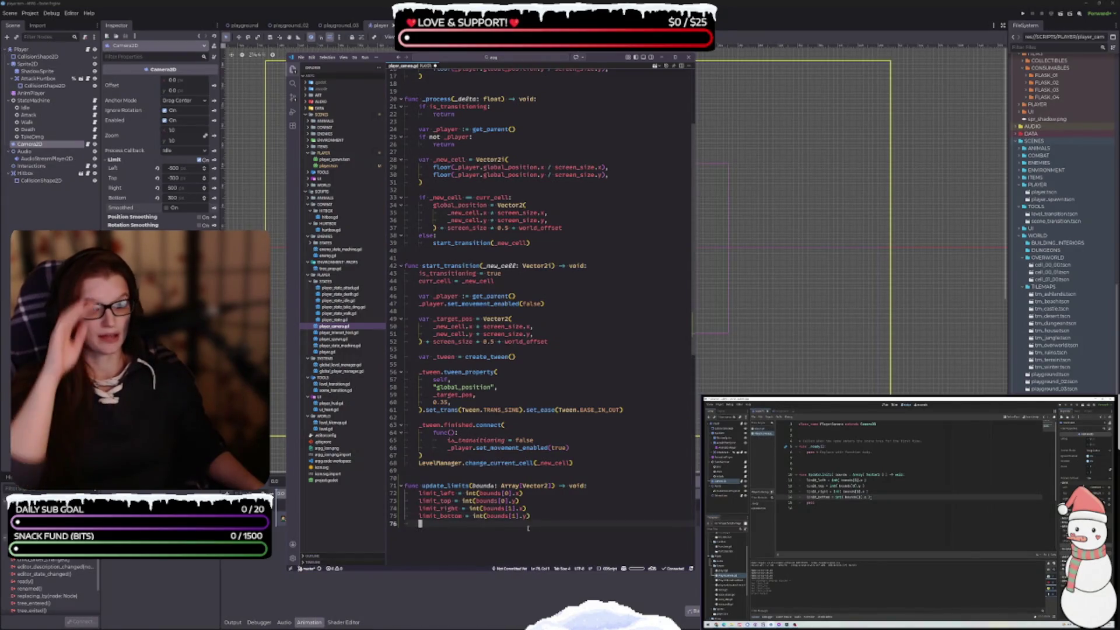
scroll(528, 517, "down", 1)
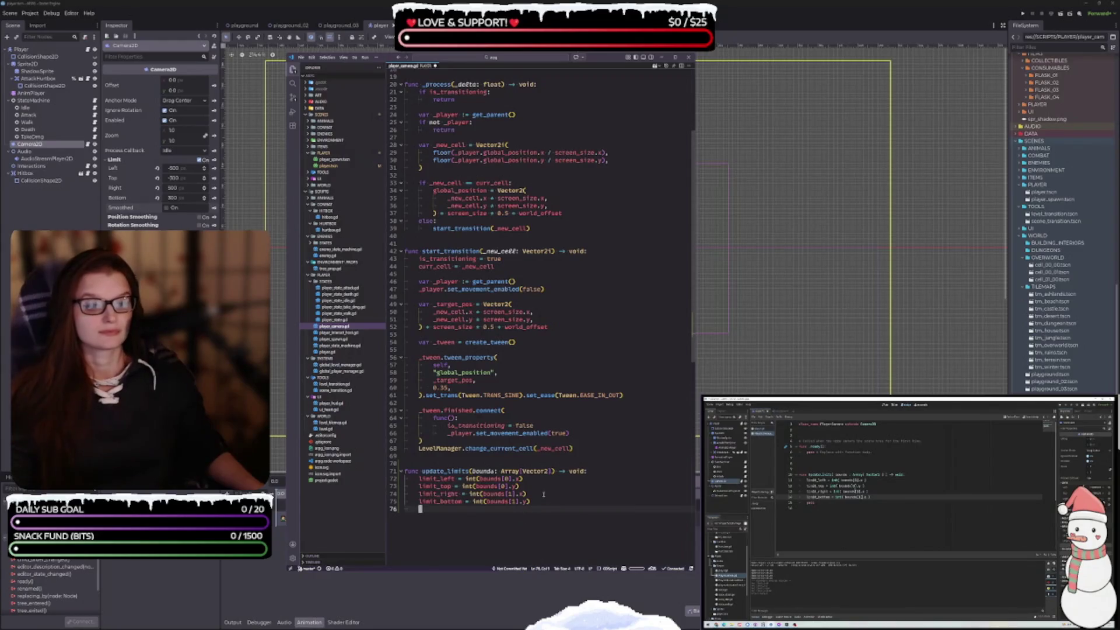
Step: Save player_camera.gd with its new update_limits function, then return to Godot
key("ctrl+s")
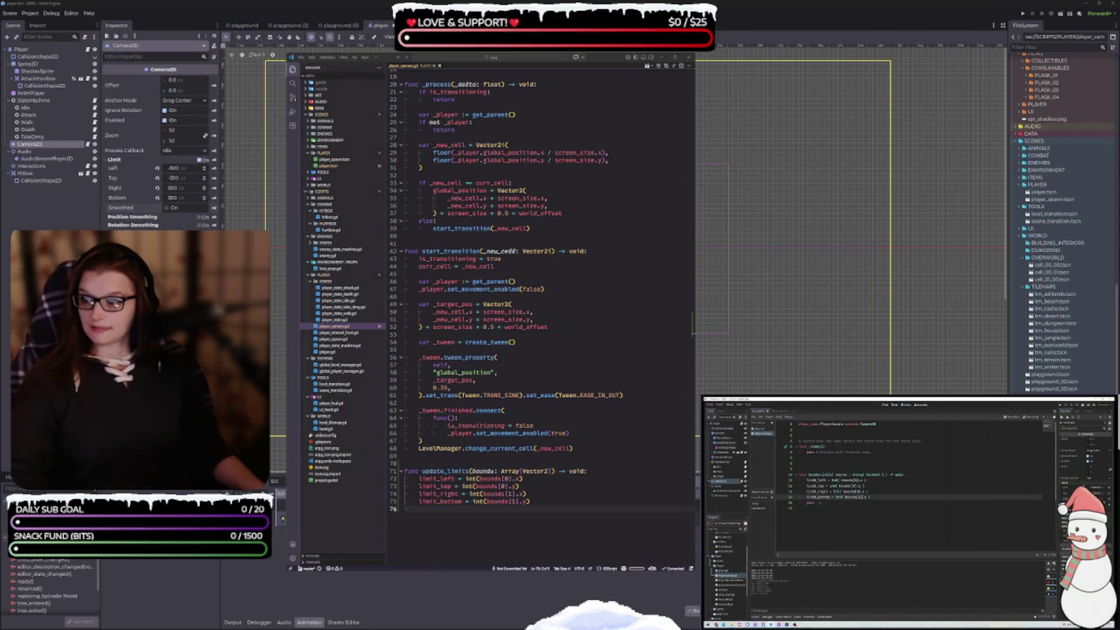
scroll(539, 315, "up", 6)
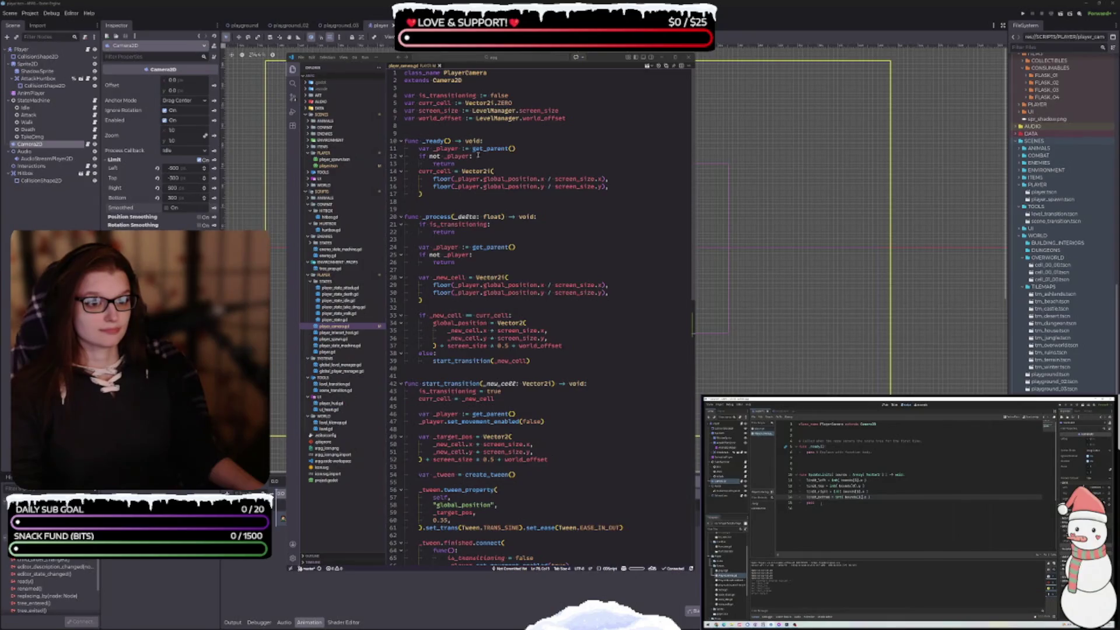
mouse_move(556, 295)
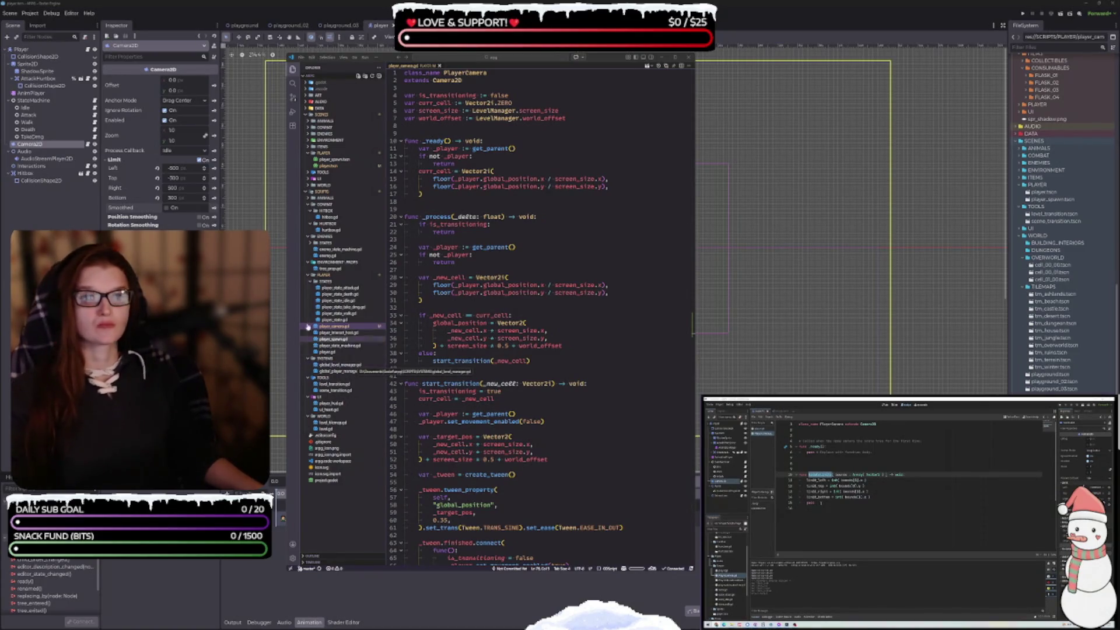
left_click(28, 14)
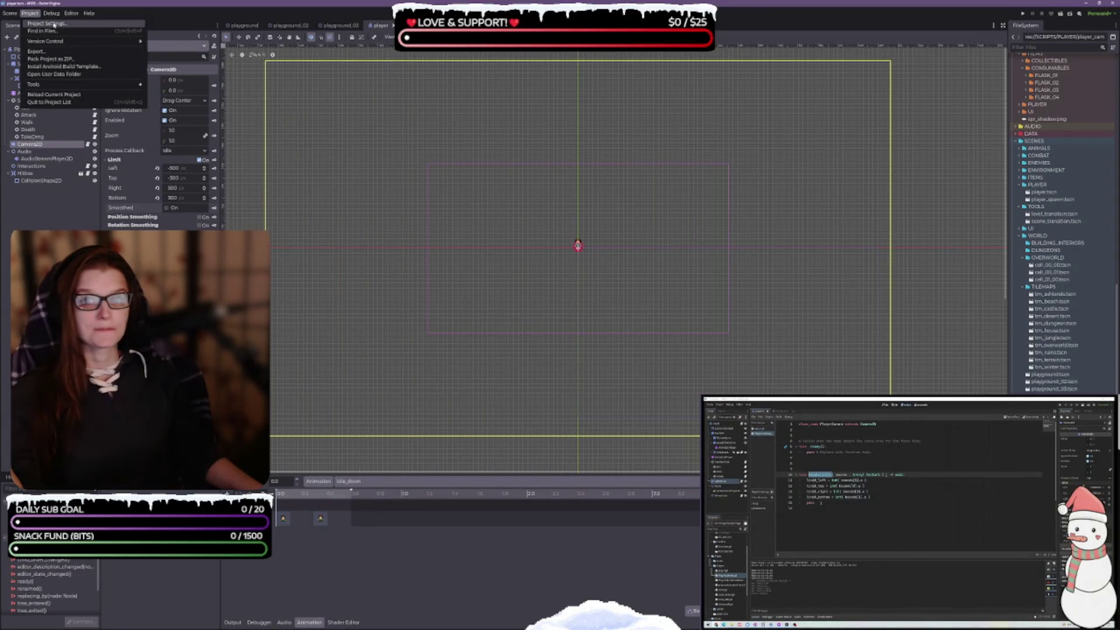
Step: Check the four autoloaded globals in Project Settings, then switch back to the external code editor
left_click(54, 24)
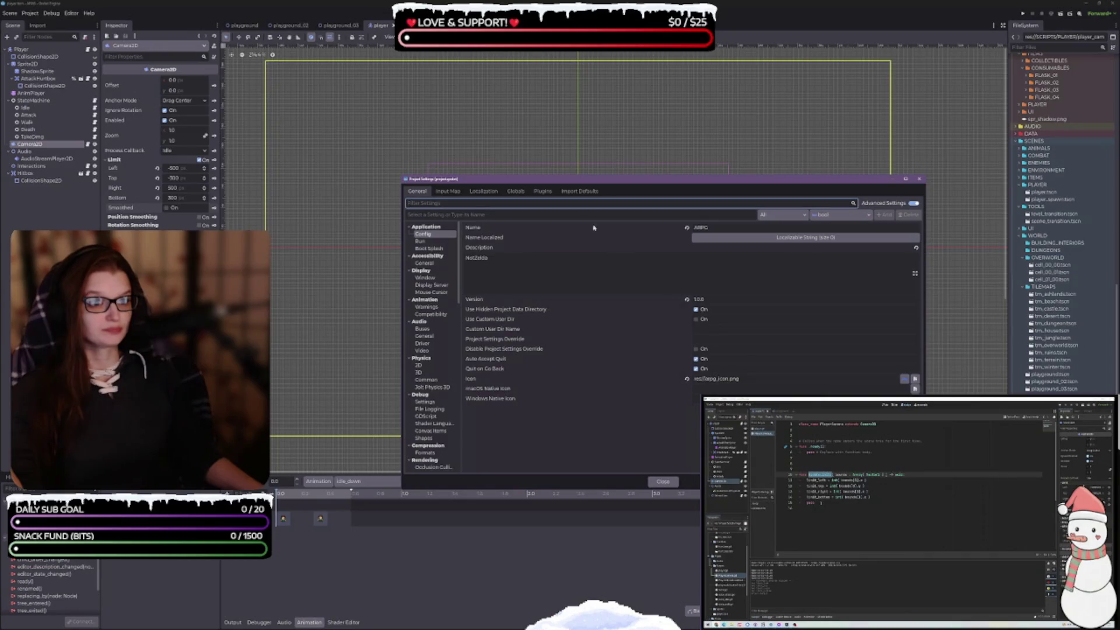
left_click(514, 191)
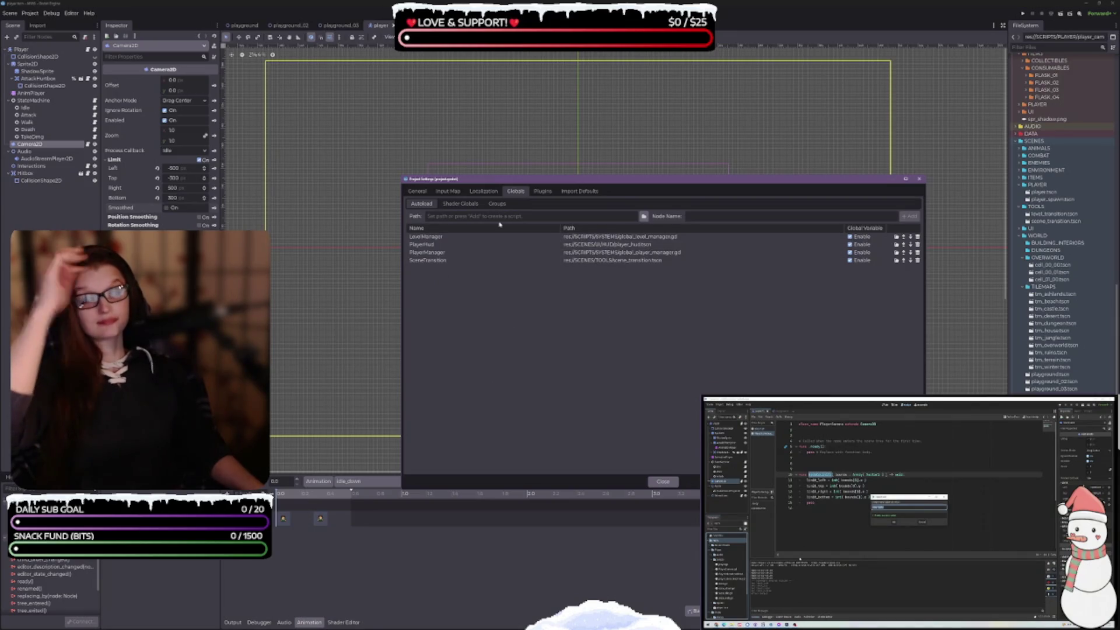
left_click(662, 481)
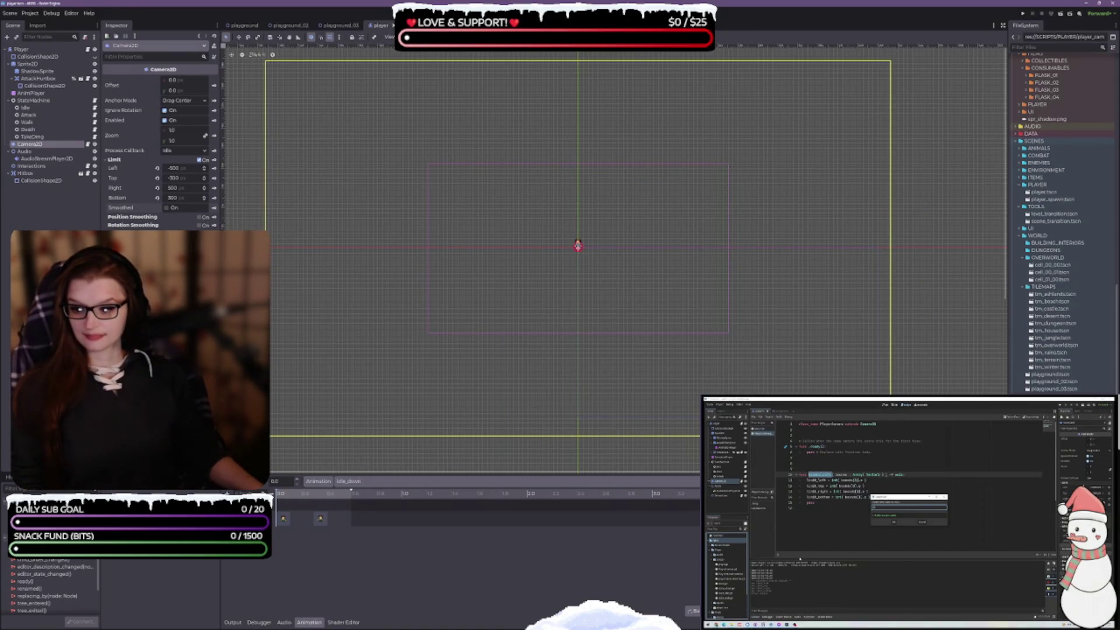
key("alt+Tab")
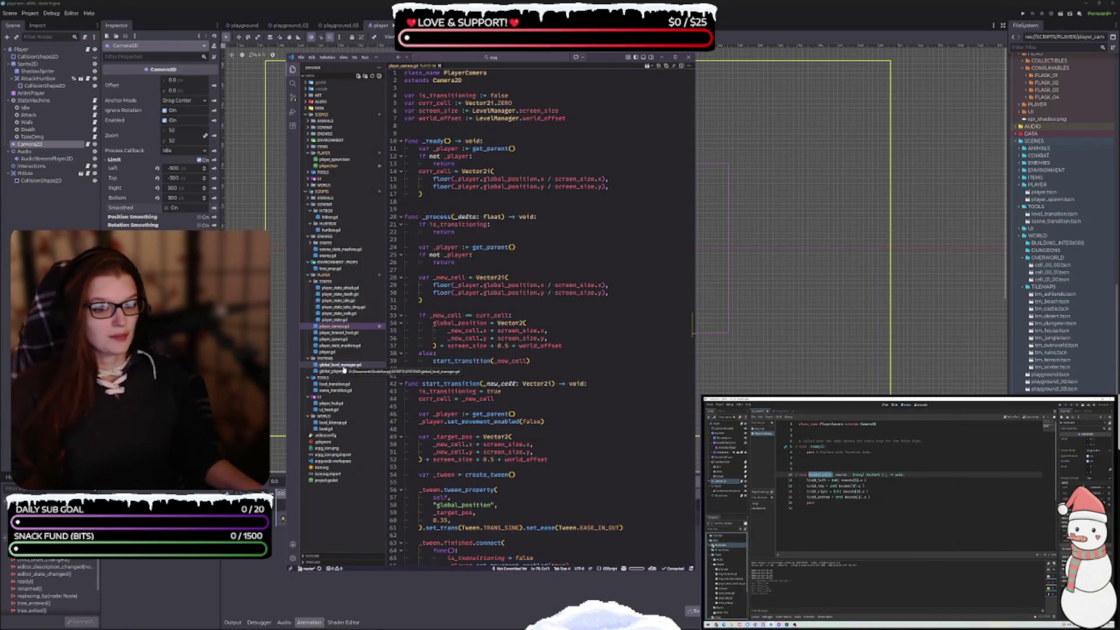
left_click(345, 367)
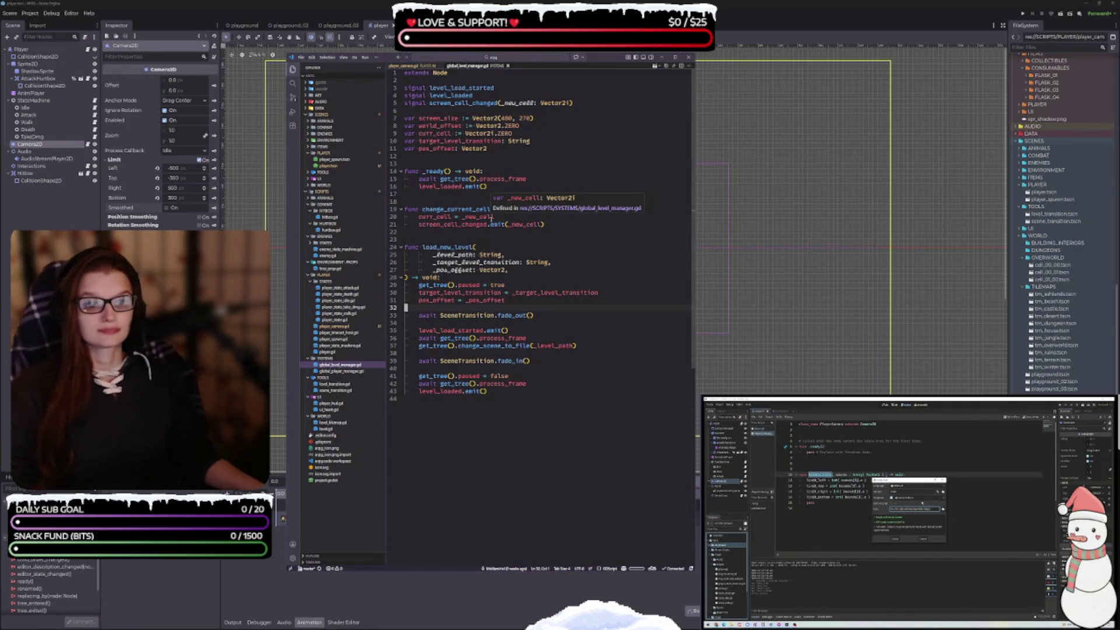
left_click(507, 419)
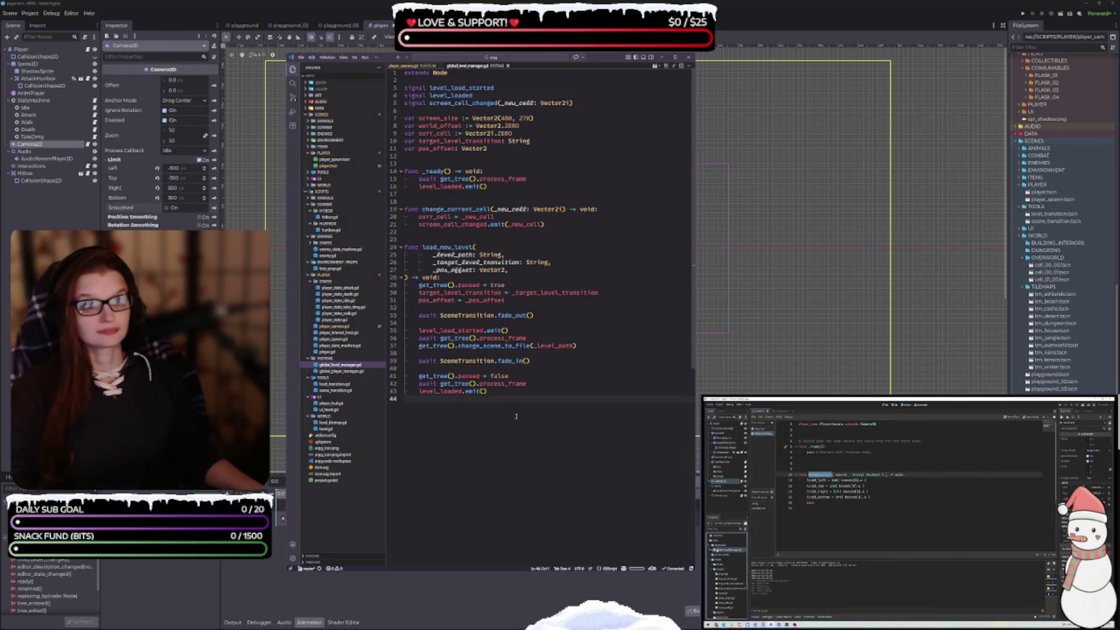
left_click_drag(603, 61, 631, 61)
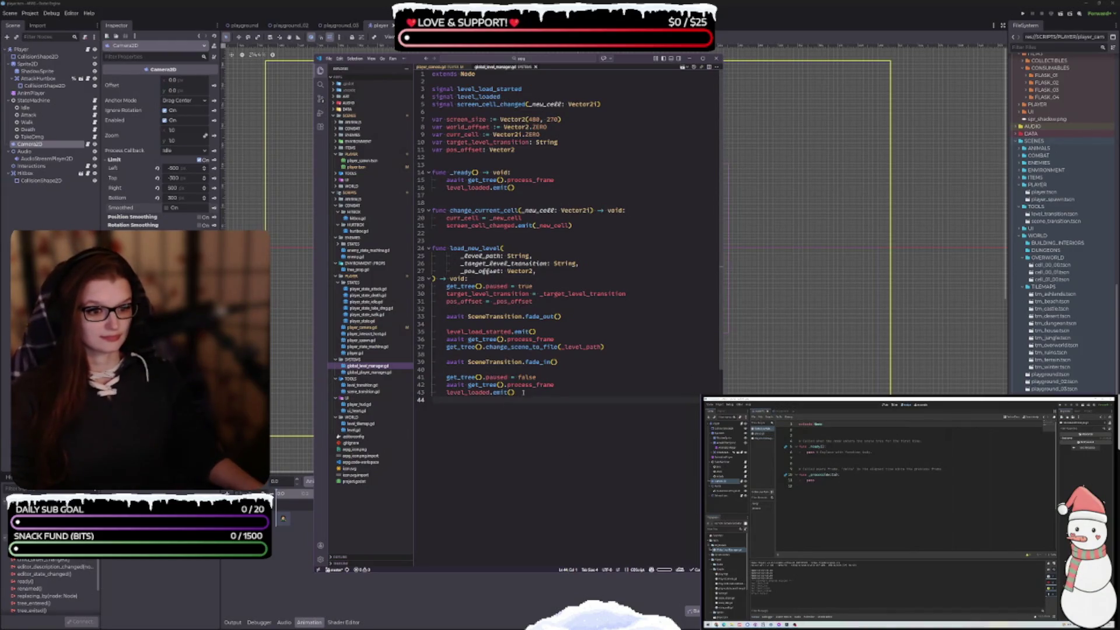
mouse_move(545, 348)
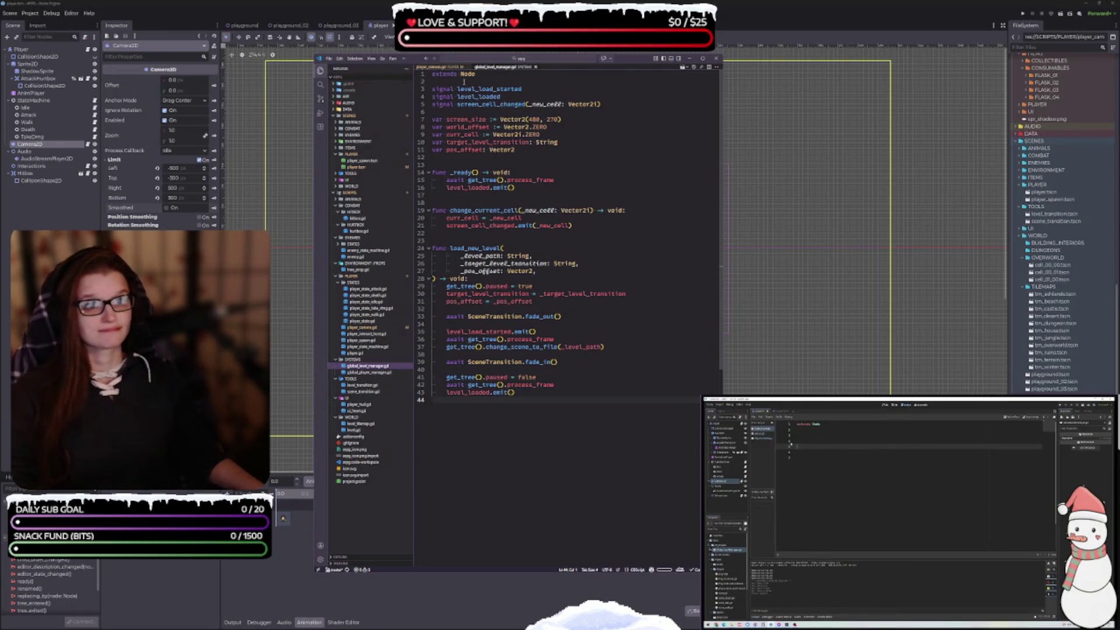
key("ctrl+Tab")
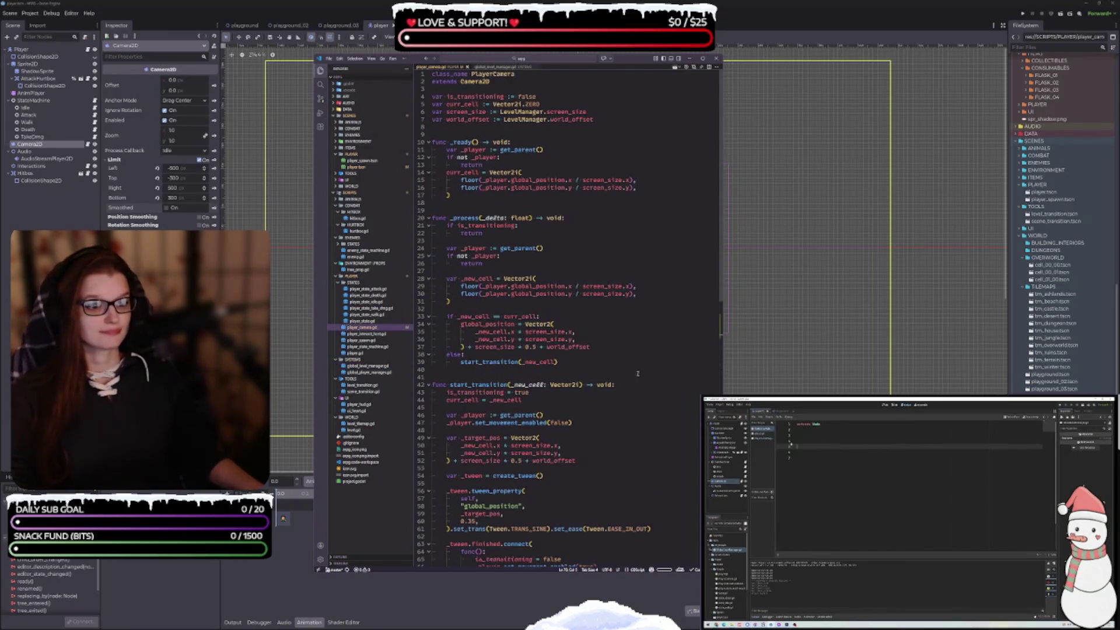
Step: Rename the update_limits parameter from bounds to _bounds
scroll(557, 346, "down", 5)
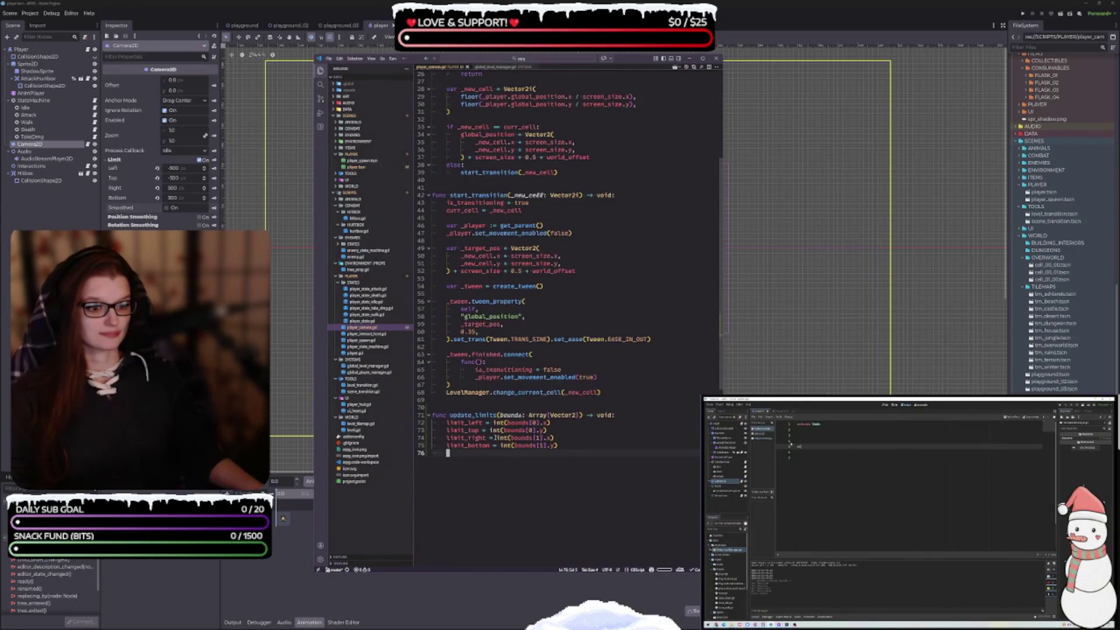
left_click(504, 415)
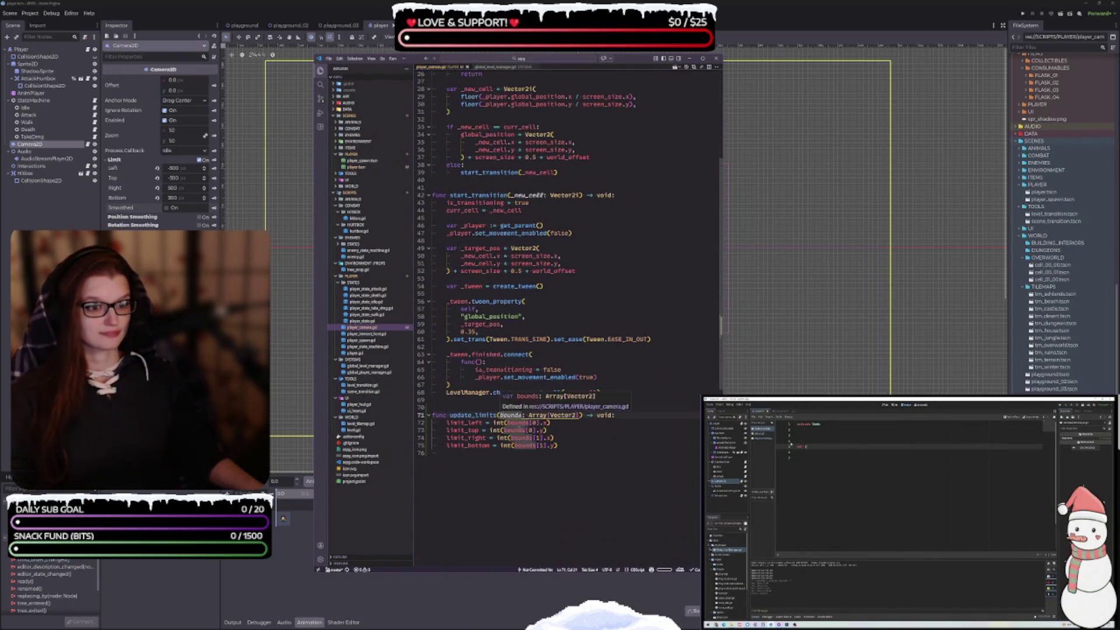
key("Left")
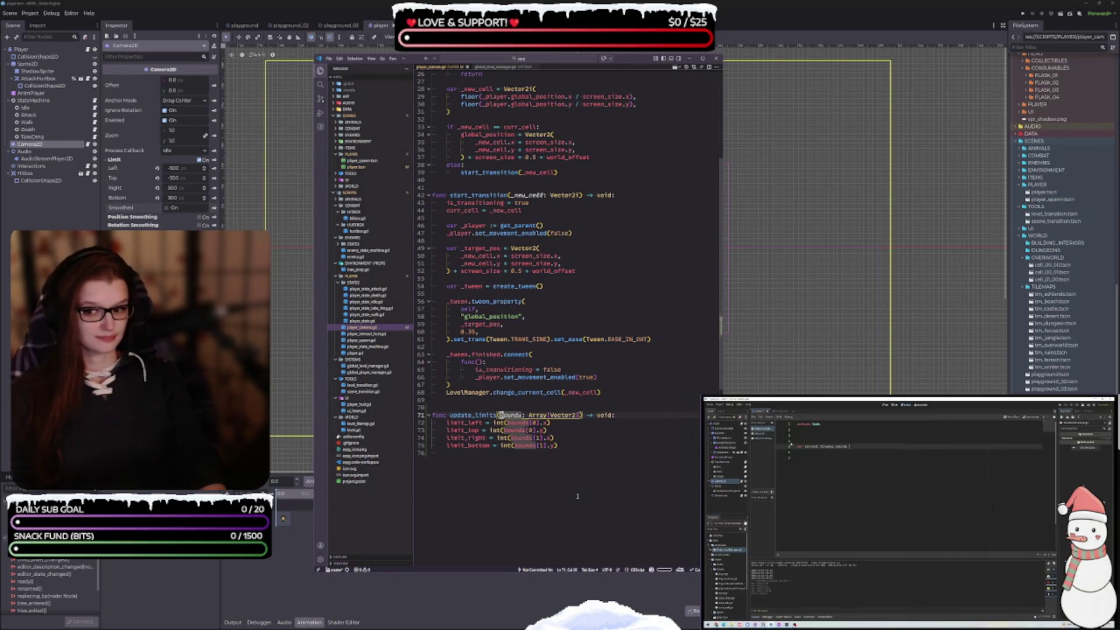
type("_")
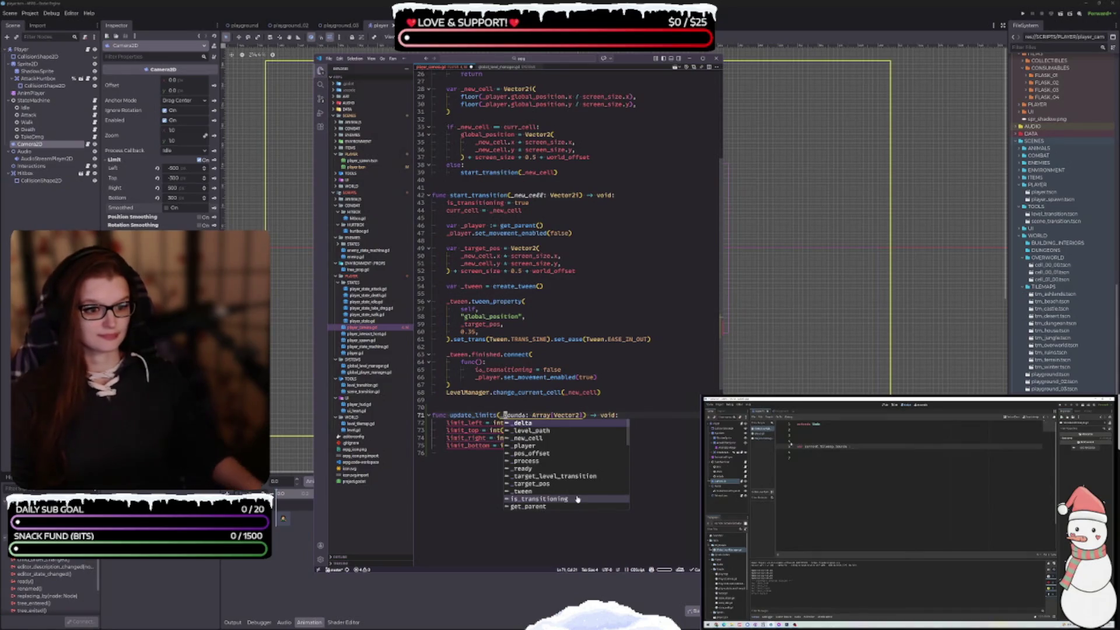
left_click(515, 392)
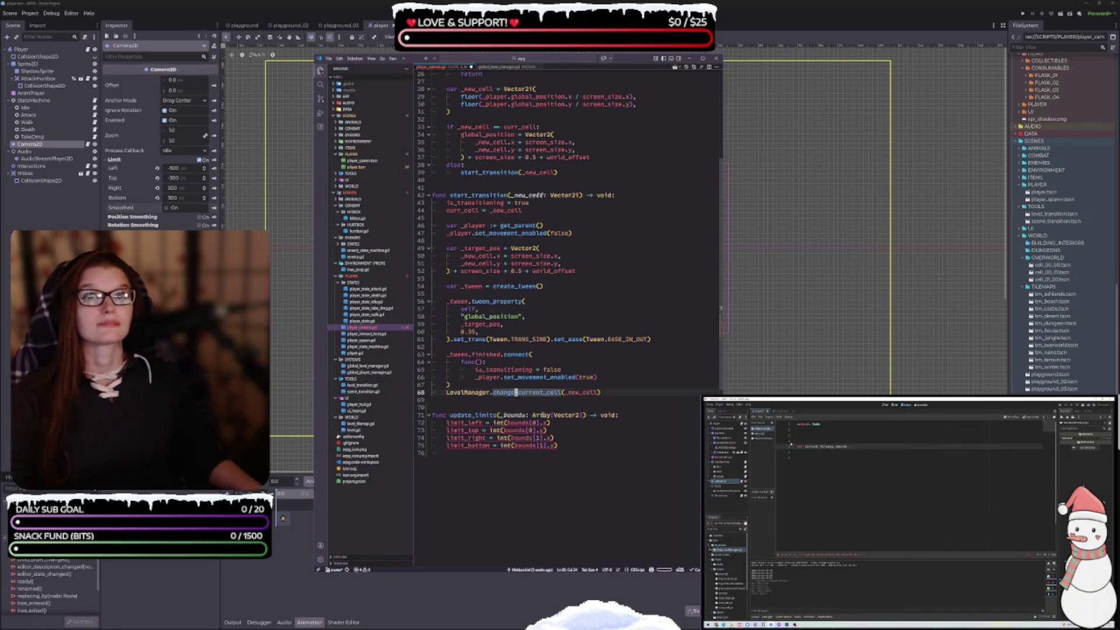
Step: Make all four limit lines use _bounds, then switch to global_level_manager.gd
left_click(511, 422)
type("_")
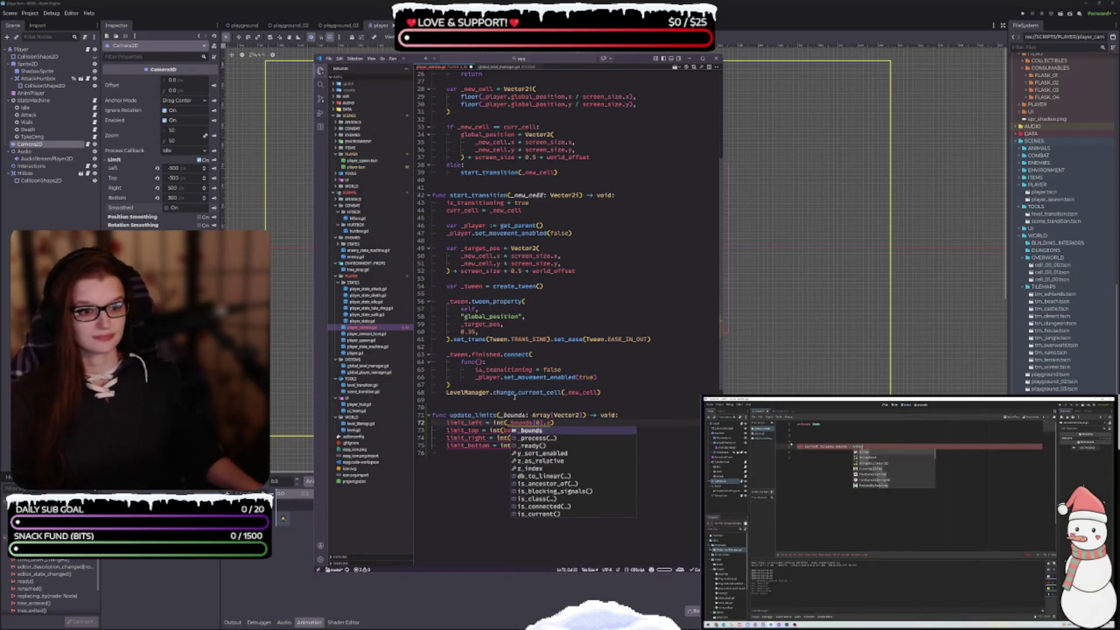
left_click(515, 392)
left_click(506, 430)
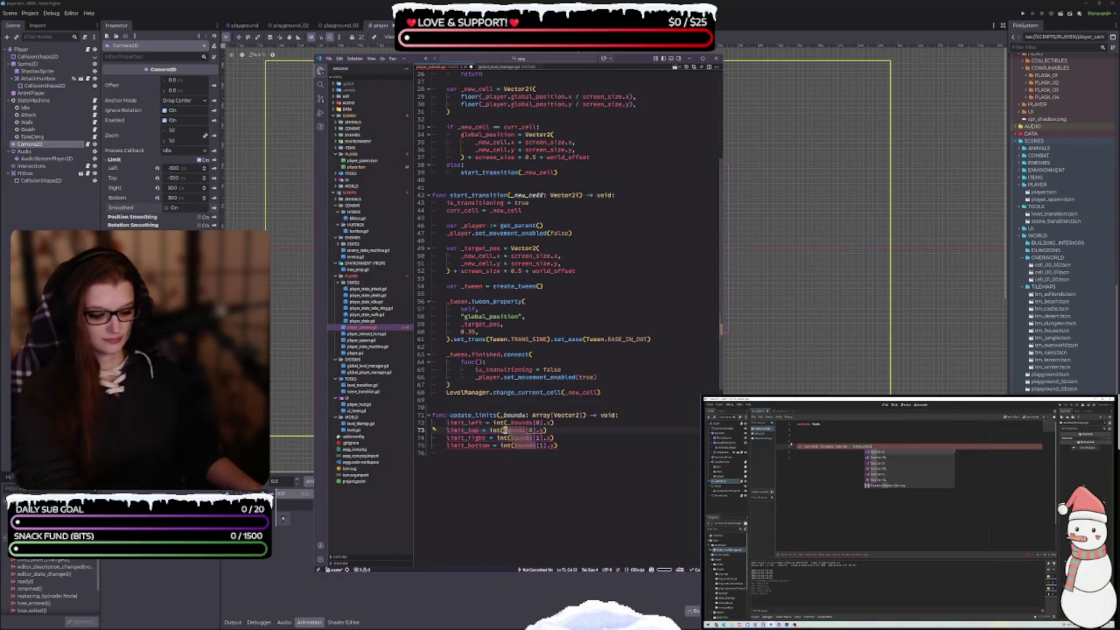
type("_")
left_click(512, 437)
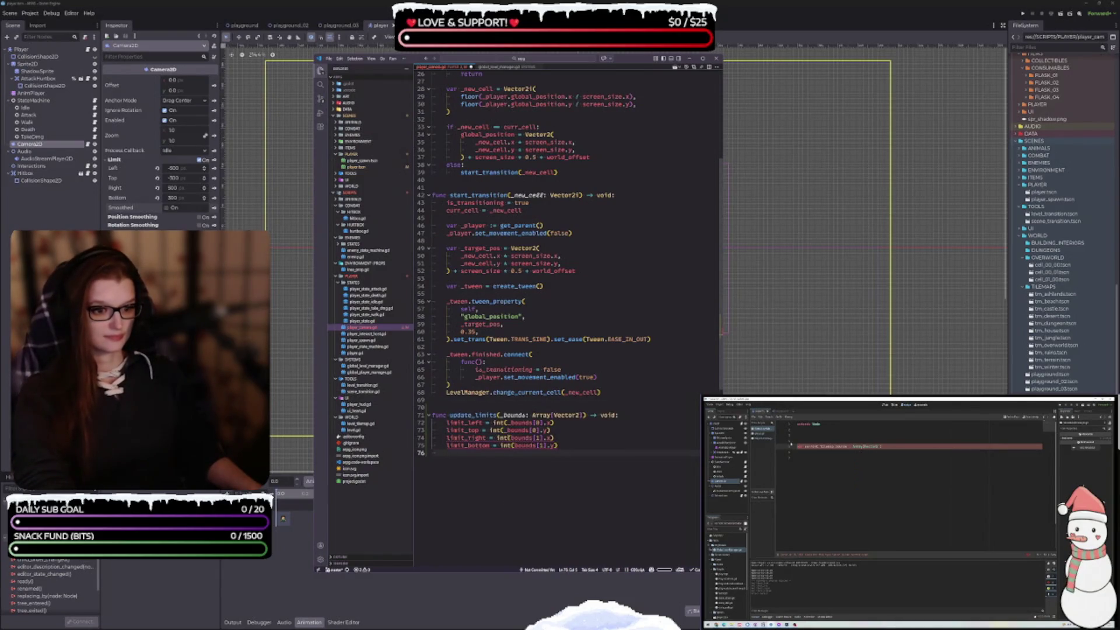
type("_")
left_click(517, 445)
type("_")
left_click(575, 447)
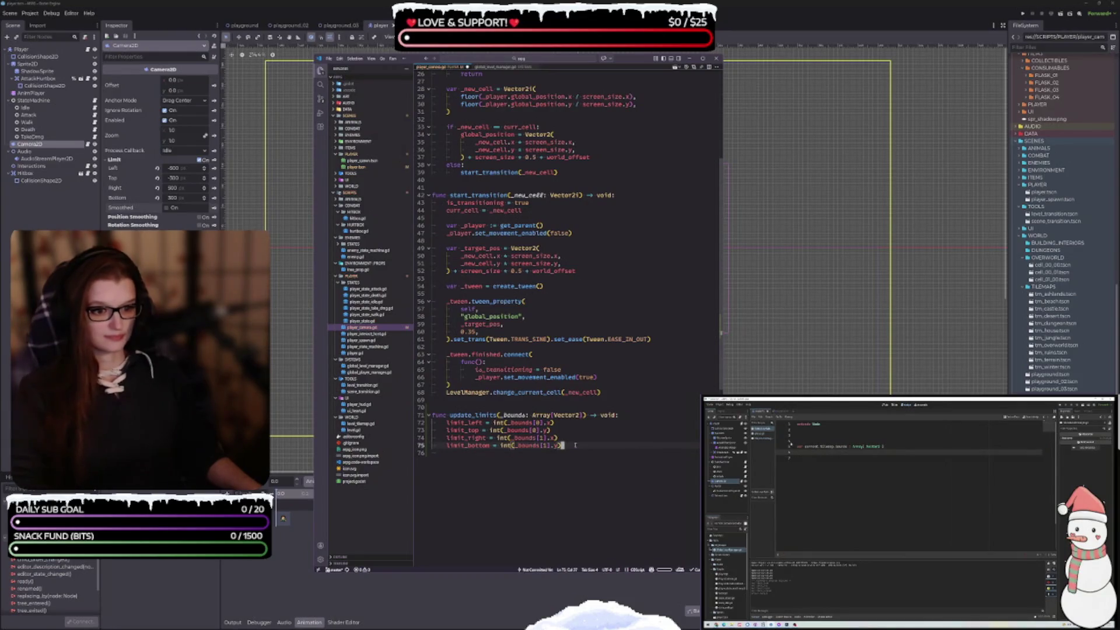
left_click(490, 67)
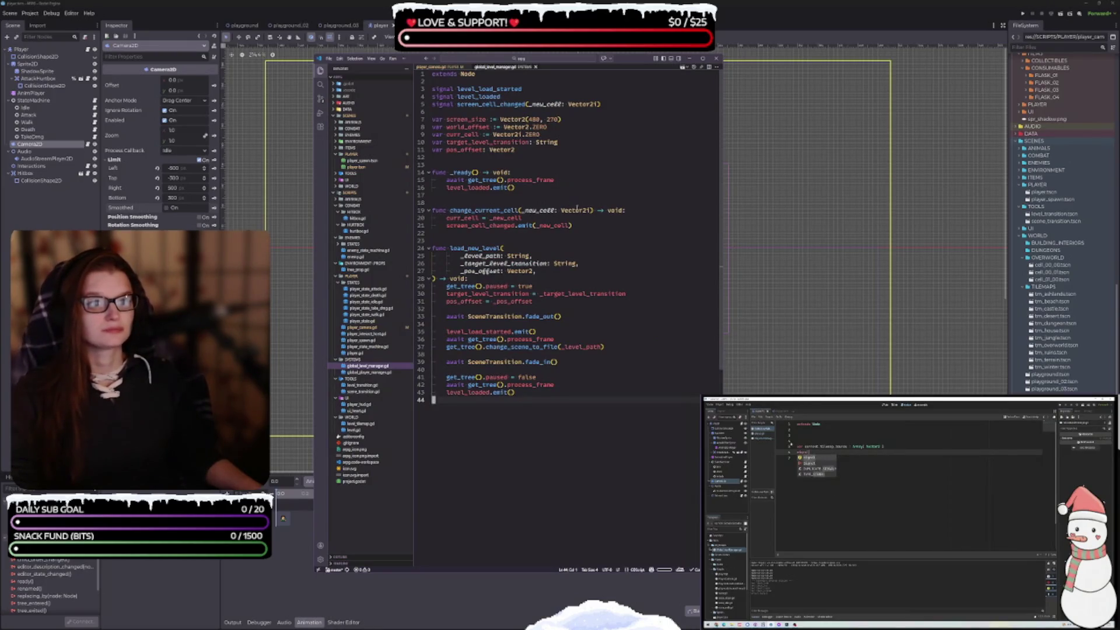
mouse_move(583, 211)
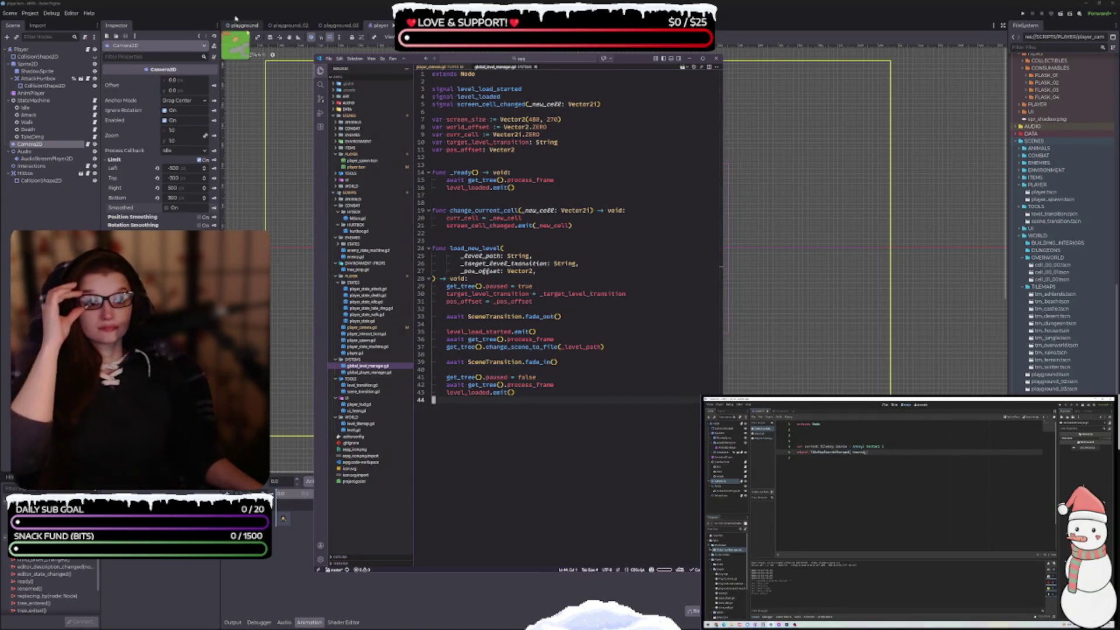
left_click(887, 516)
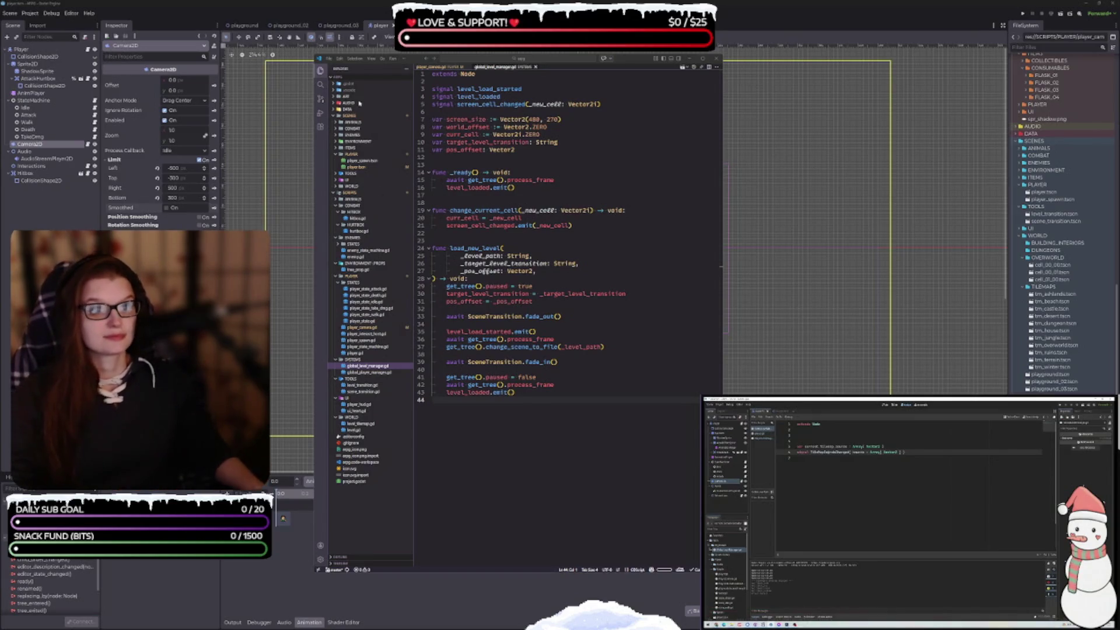
left_click(528, 152)
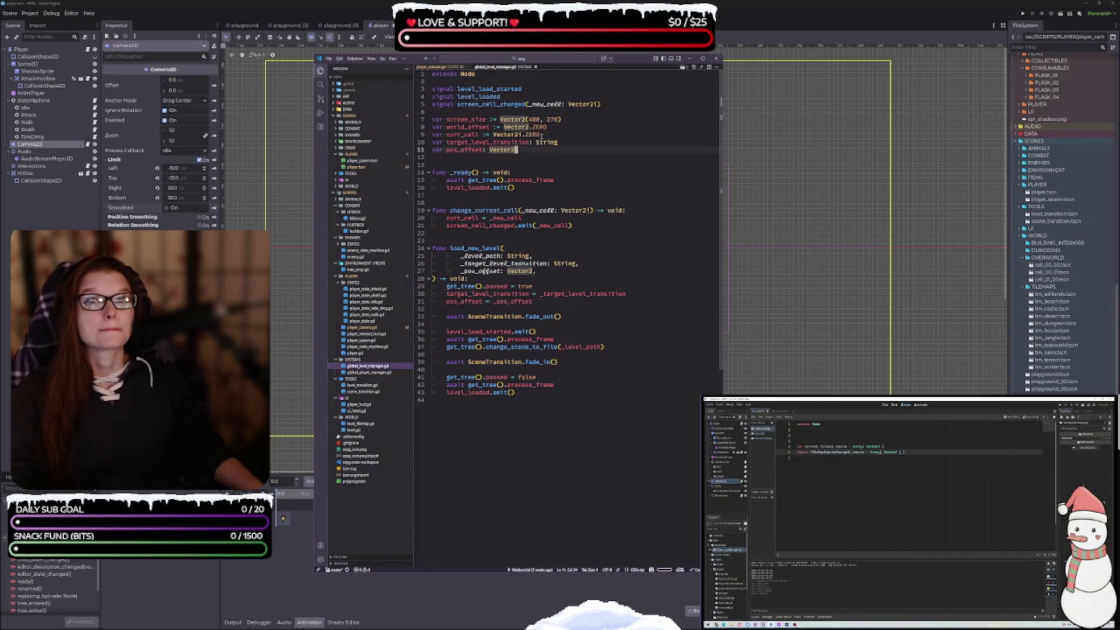
mouse_move(488, 119)
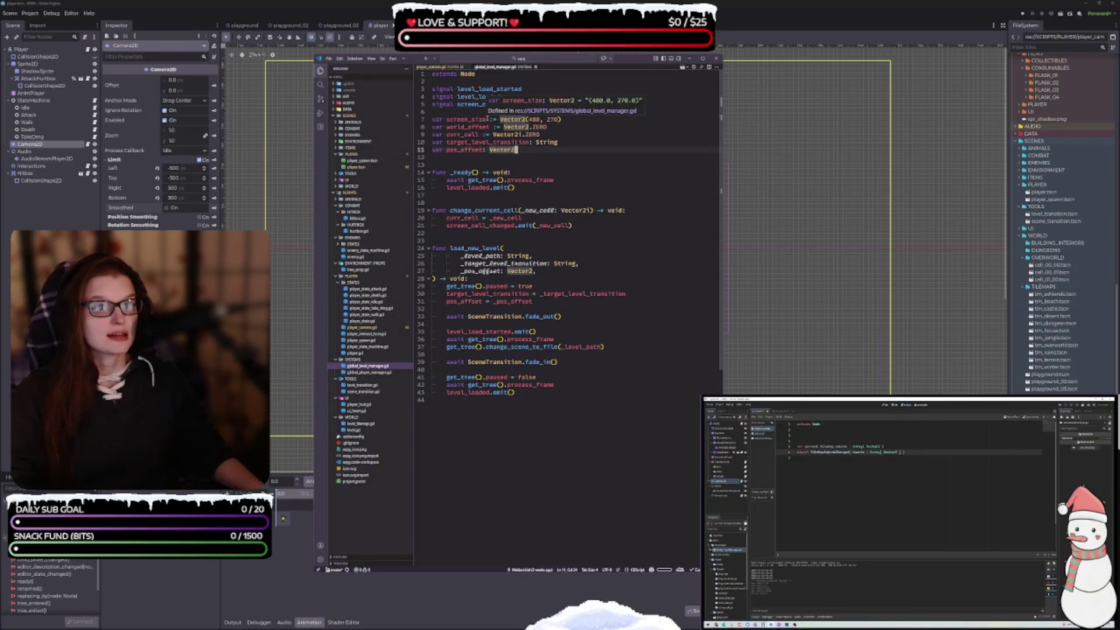
Step: Add a curr_bounds variable typed Array[Vector2] below curr_cell and save
left_click(578, 136)
key("Return")
key("Return")
key("Return")
left_click(579, 144)
type("var v")
key("BackSpace")
type("curr_bounds :=")
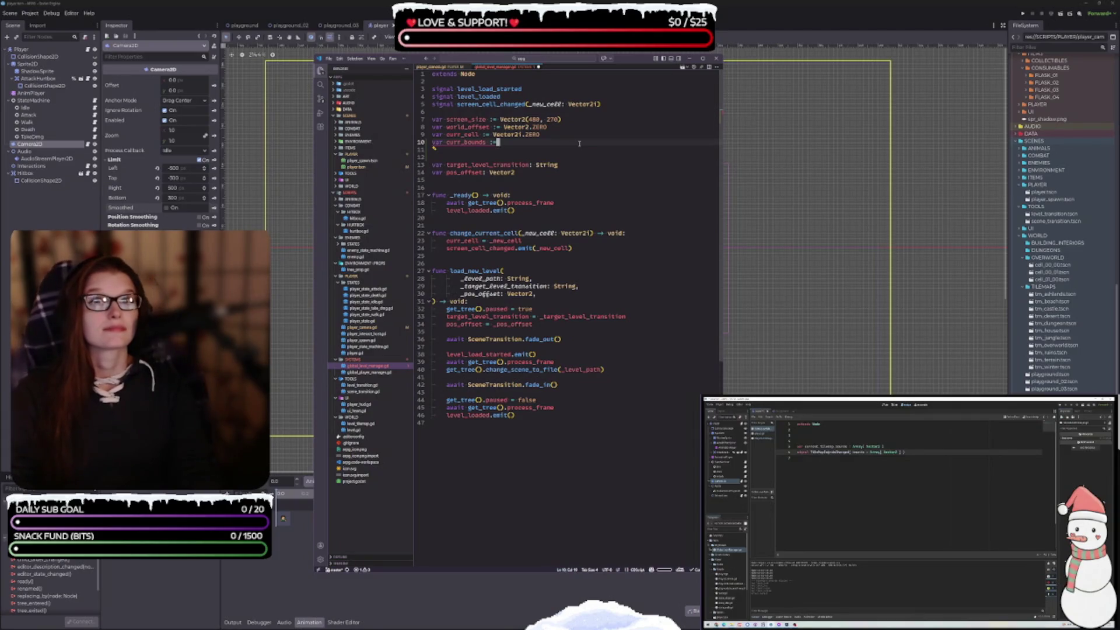
type("Array[")
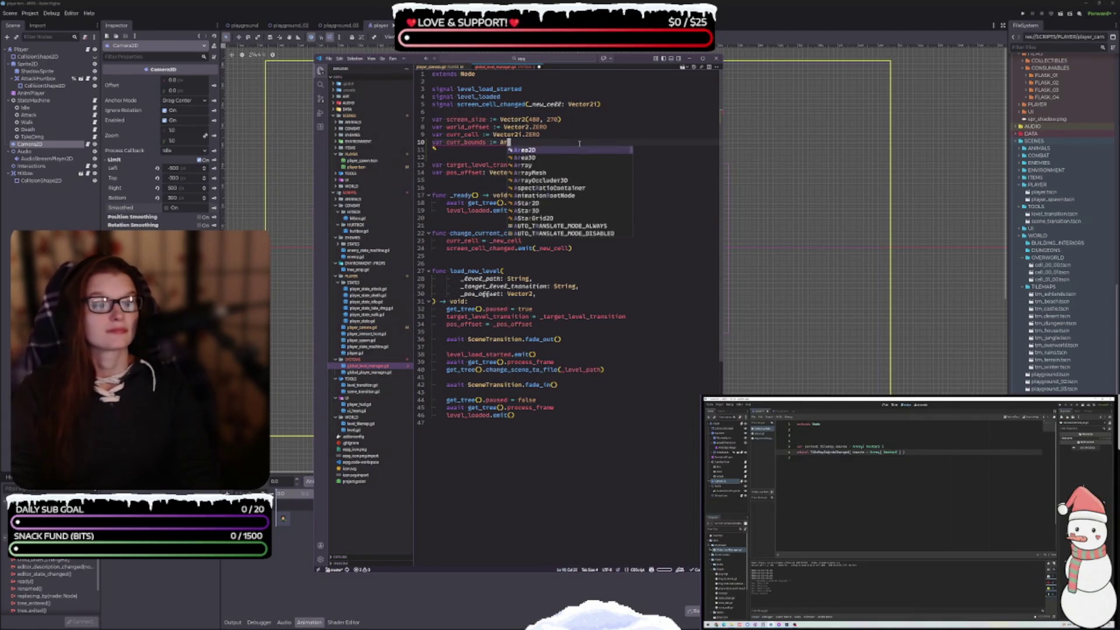
type("Vector2")
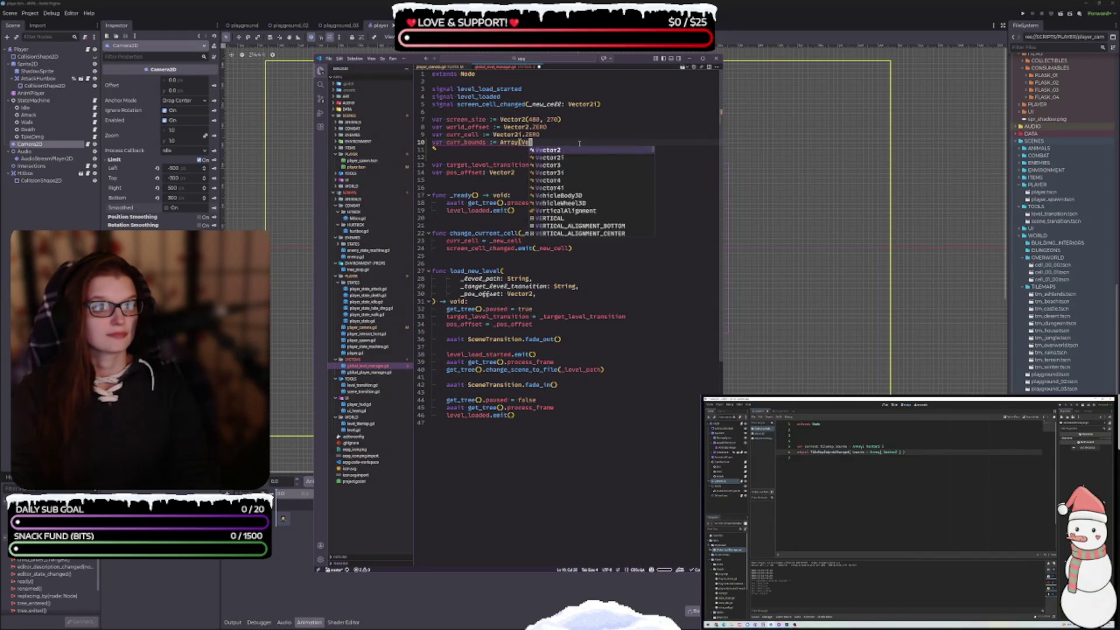
key("Right")
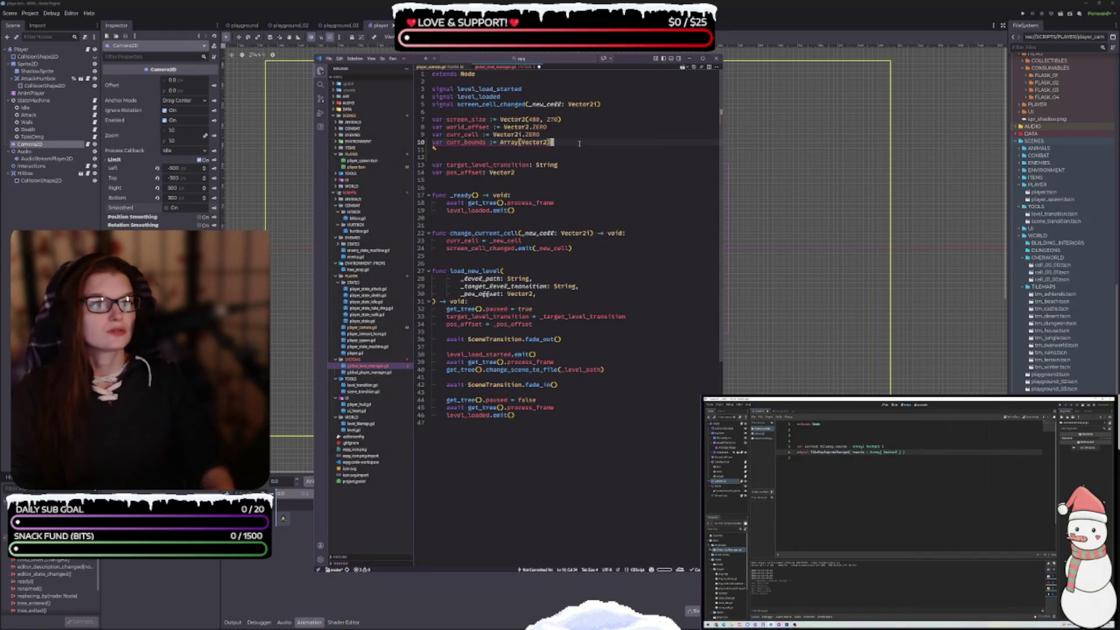
left_click(552, 188)
key("ctrl+s")
Step: Change curr_bounds' := to a plain ':' type annotation
left_click(491, 143)
key("Delete")
key("Delete")
key("BackSpace")
type(":")
left_click(564, 143)
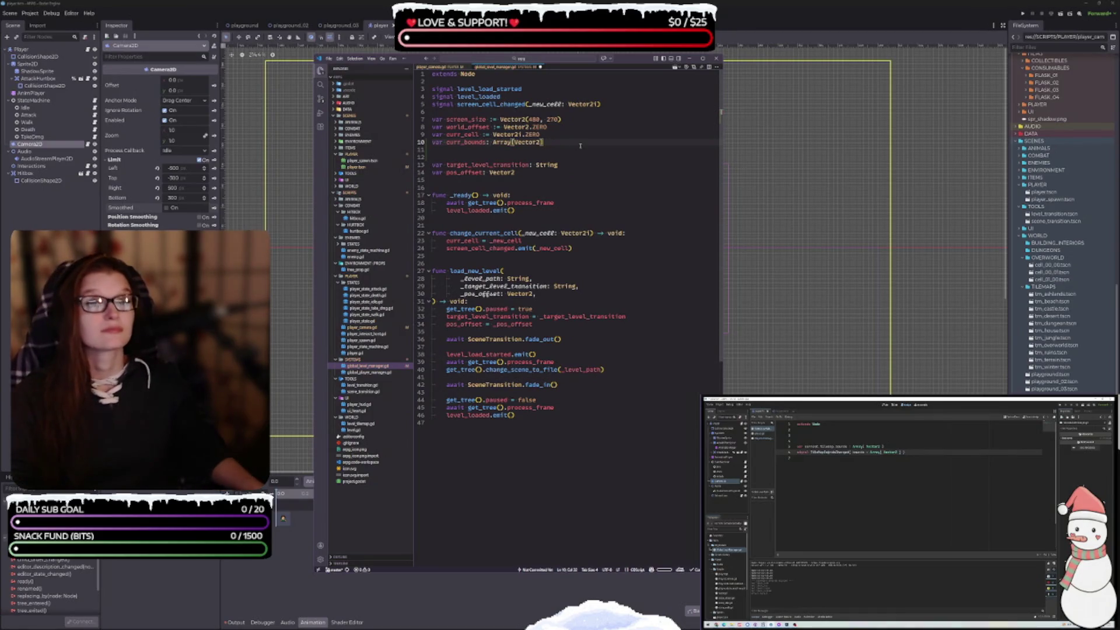
Step: Add a bounds_changed signal below screen_cell_changed
left_click(624, 105)
key("Return")
type("ignal")
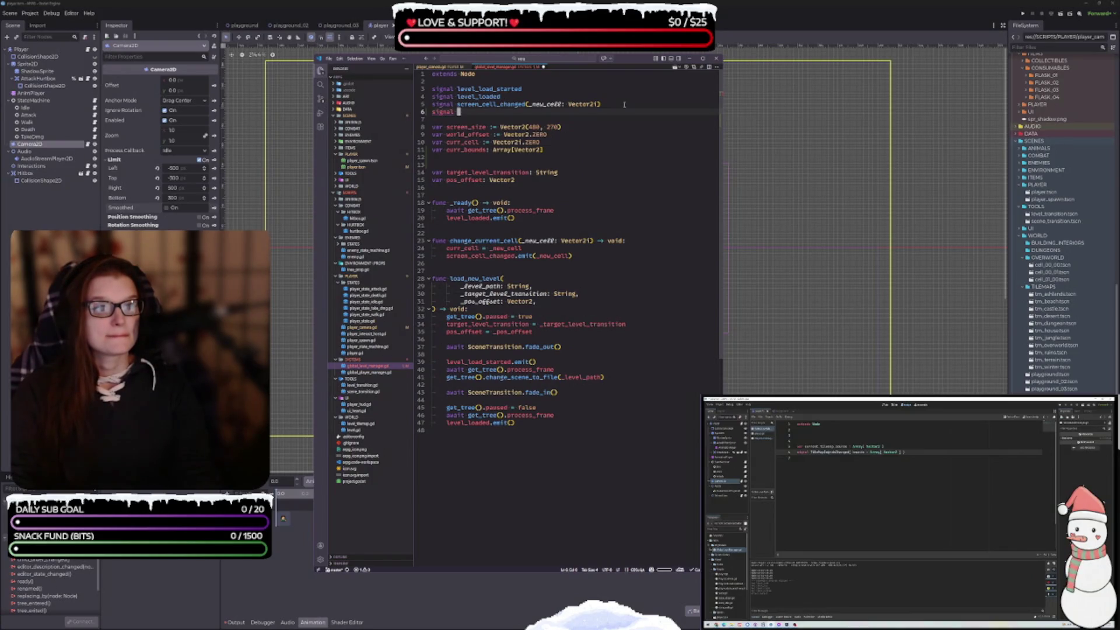
type("bounds_ch")
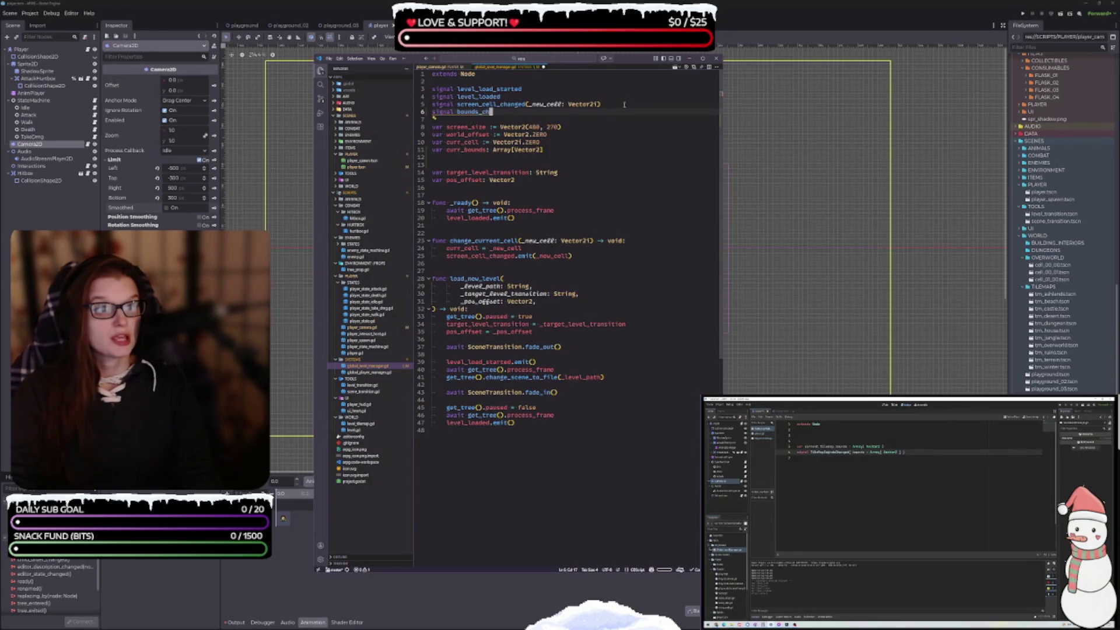
type("anged")
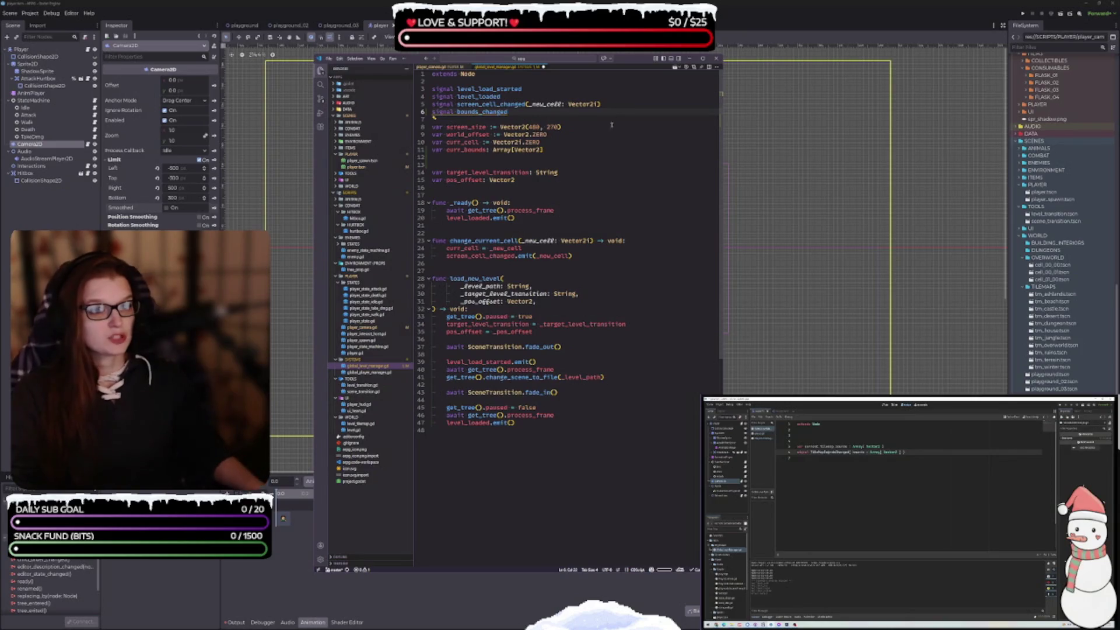
Step: Rename them to curr_tilemap_bounds and tilemap_bounds_changed, then save
left_click(468, 150)
double_click(468, 150)
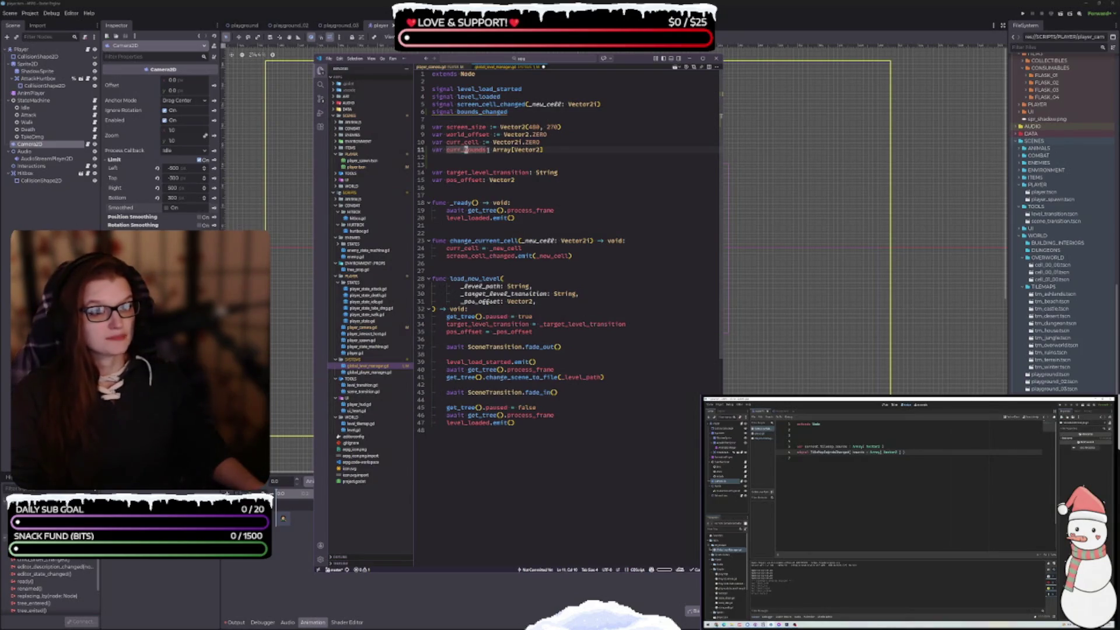
type("tile")
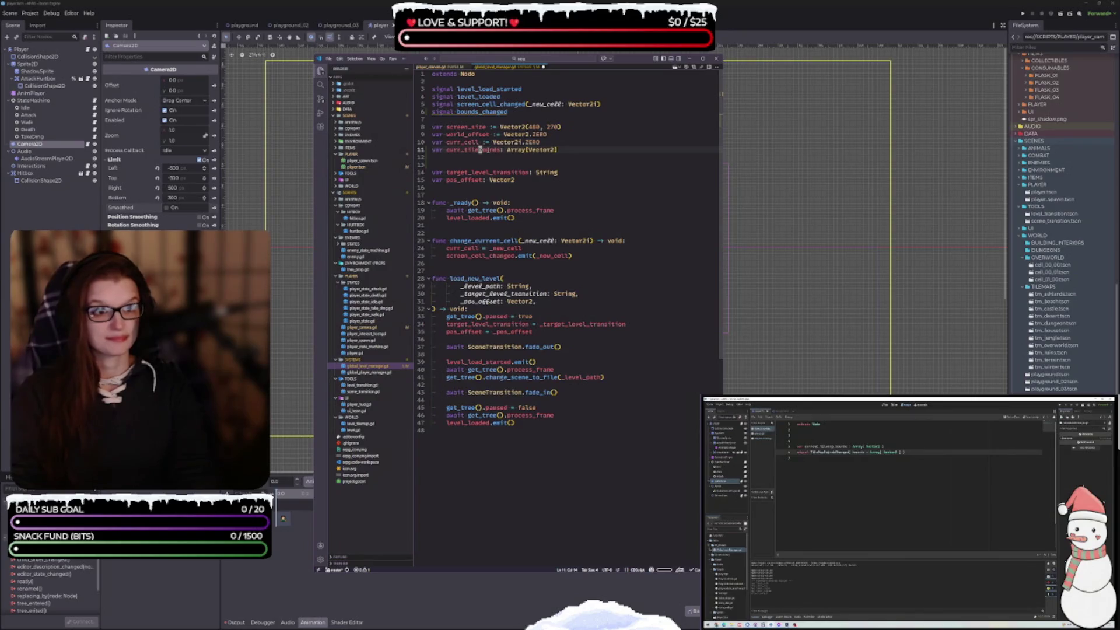
type("map_")
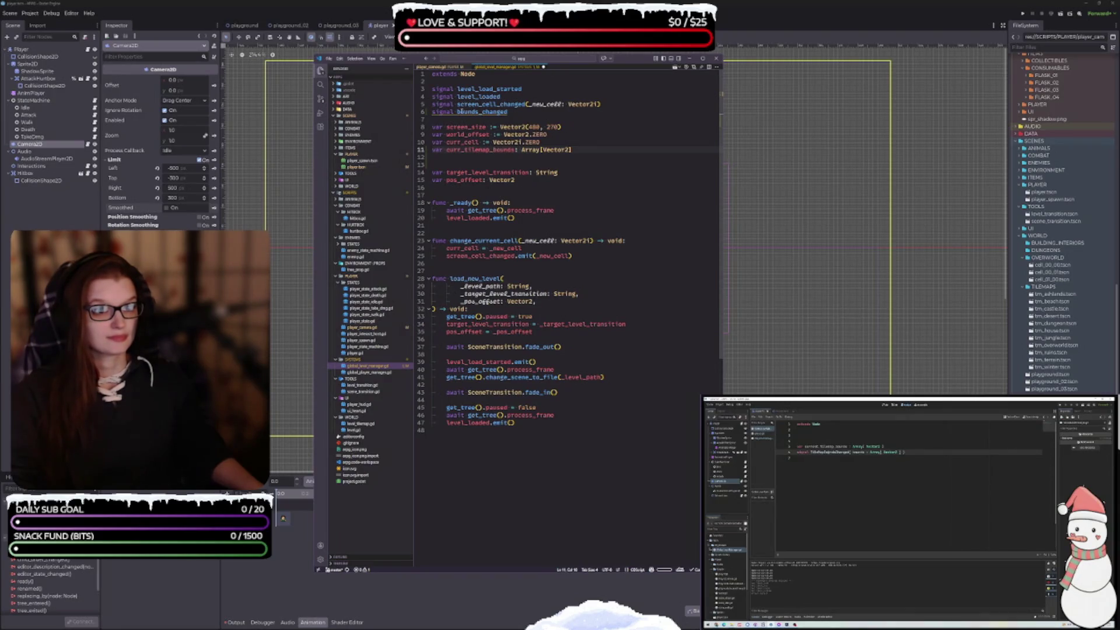
left_click(458, 111)
type("tilemap_")
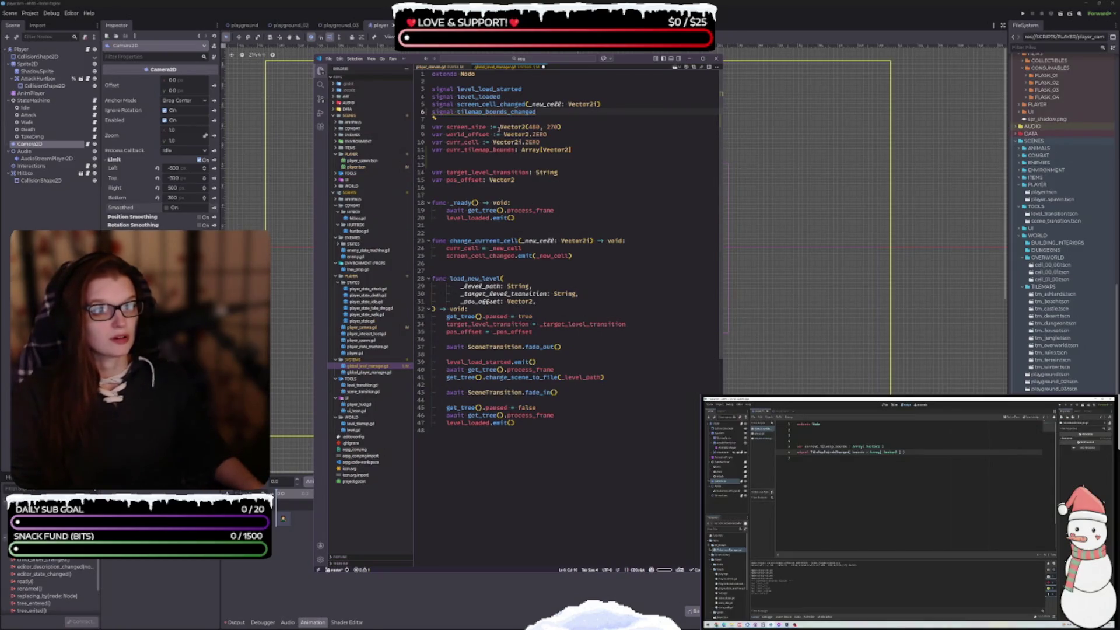
left_click(583, 149)
key("ctrl+s")
Step: Give the tilemap_bounds_changed signal a _bounds: Array[Vector2] parameter and save
double_click(496, 112)
left_click(560, 112)
type("()")
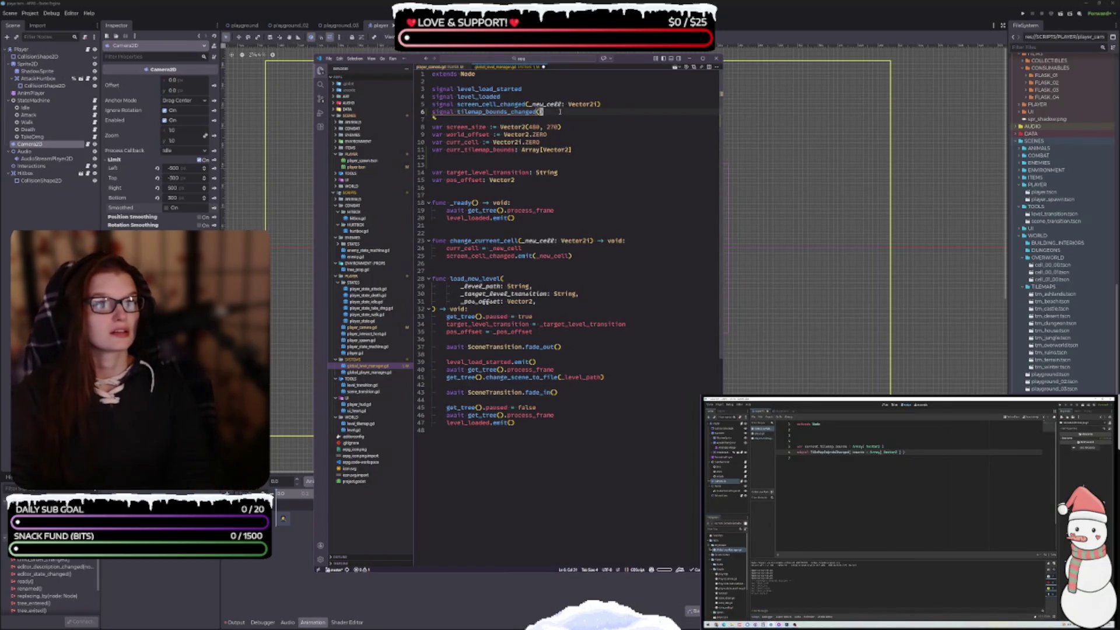
key("ctrl+shift+Left")
key("ctrl+shift+Left")
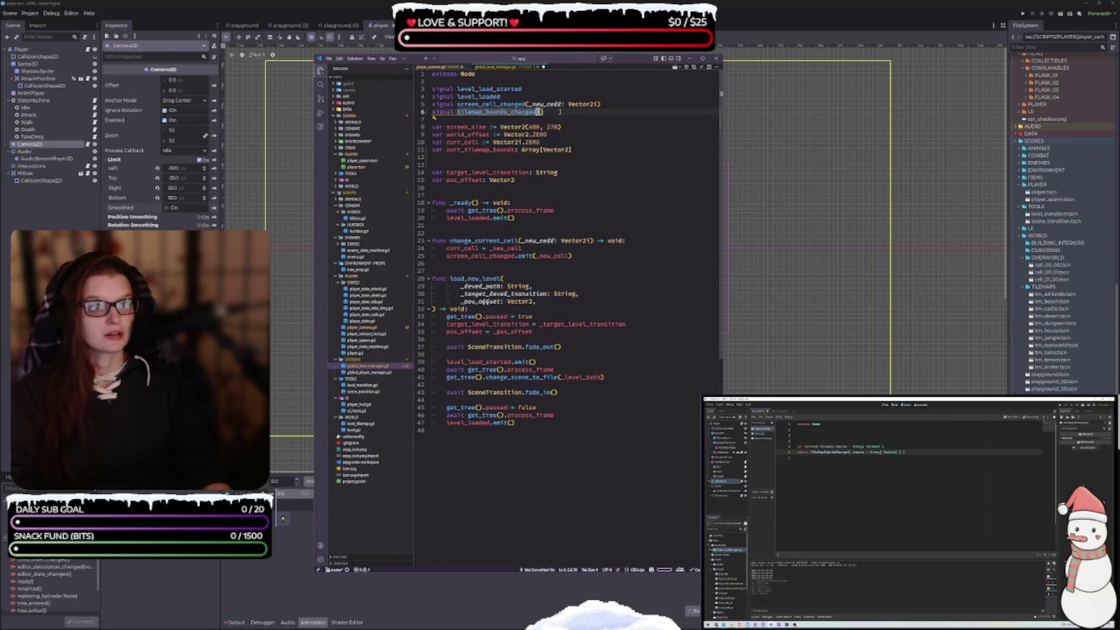
key("Right")
type("_")
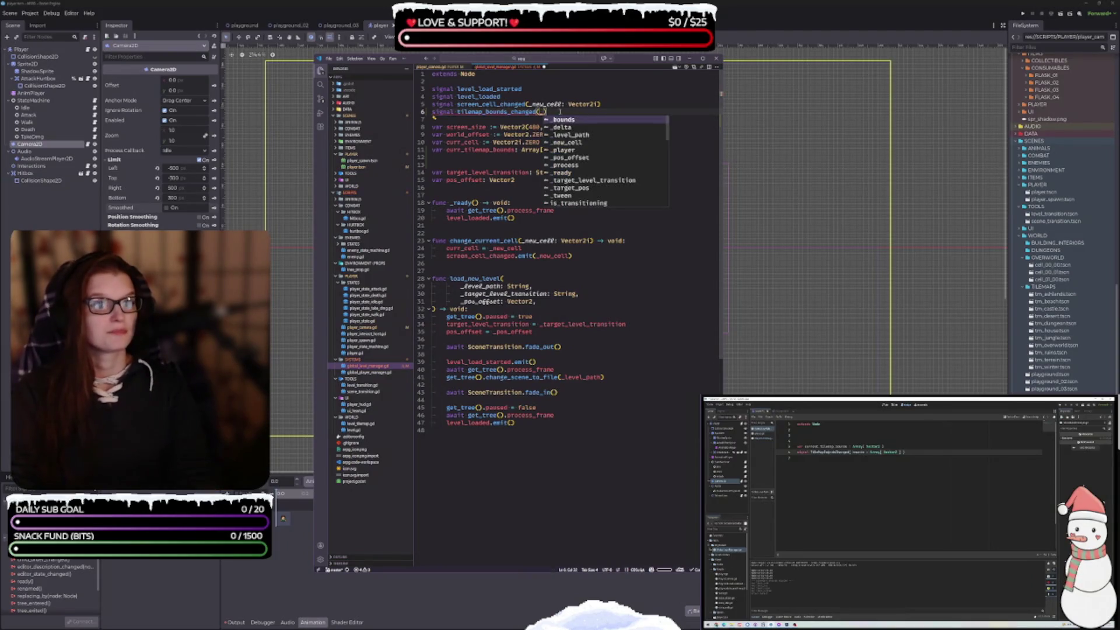
key("Return")
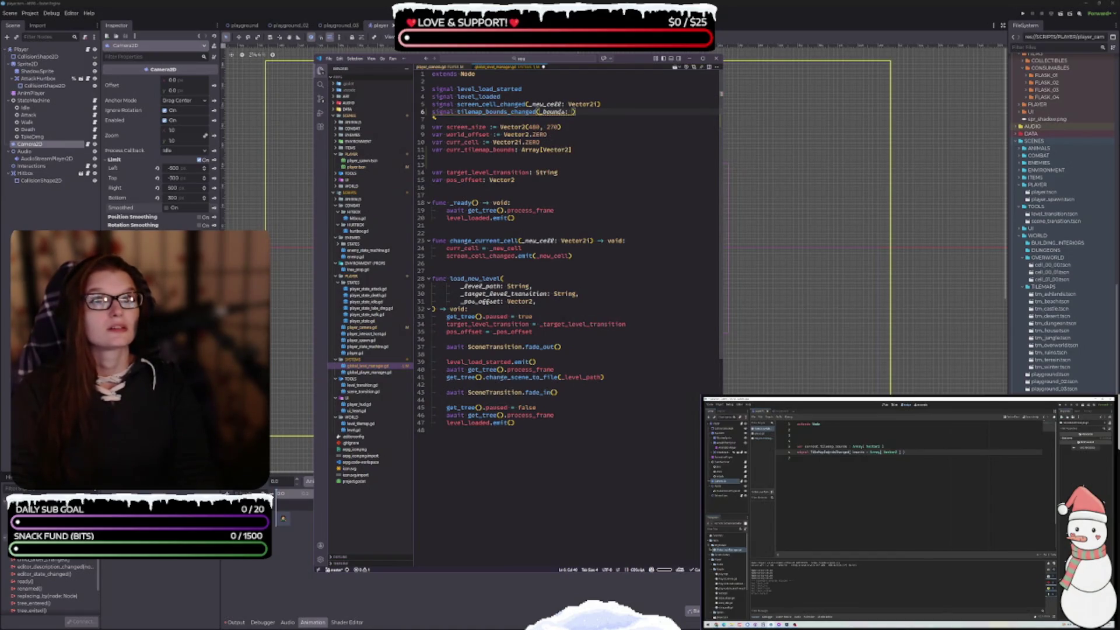
type("Array[")
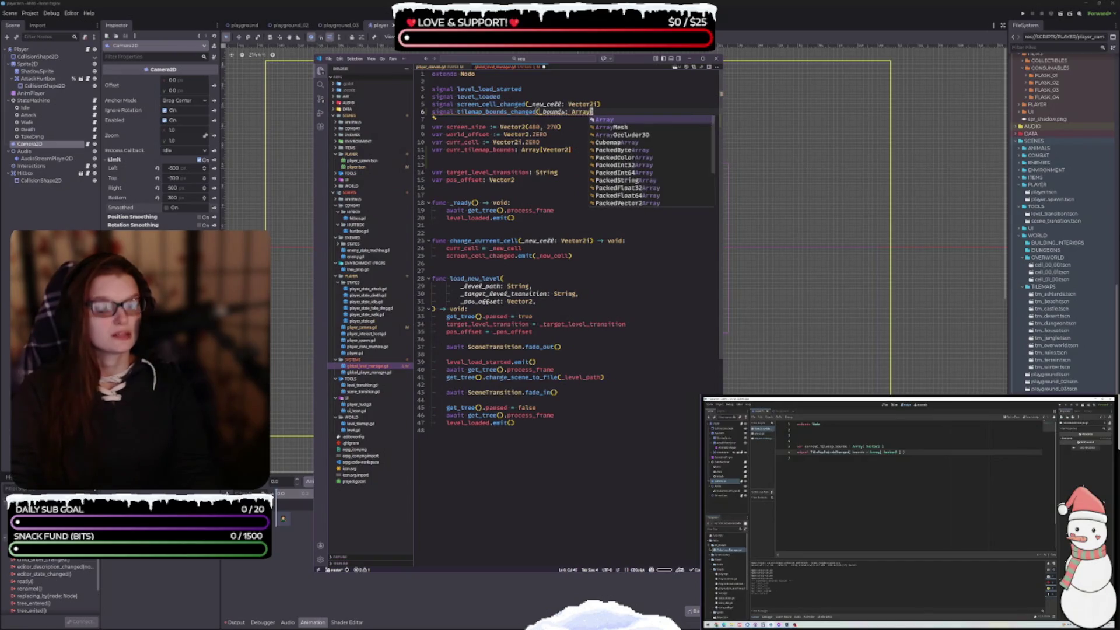
type("Vec")
key("Return")
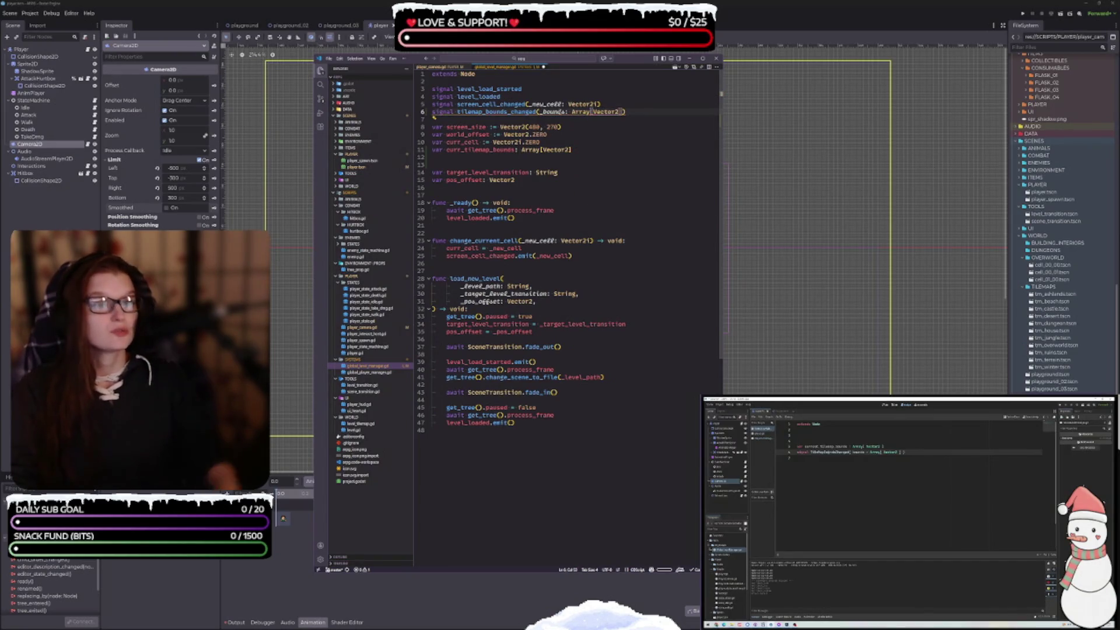
left_click(638, 112)
key("ctrl+s")
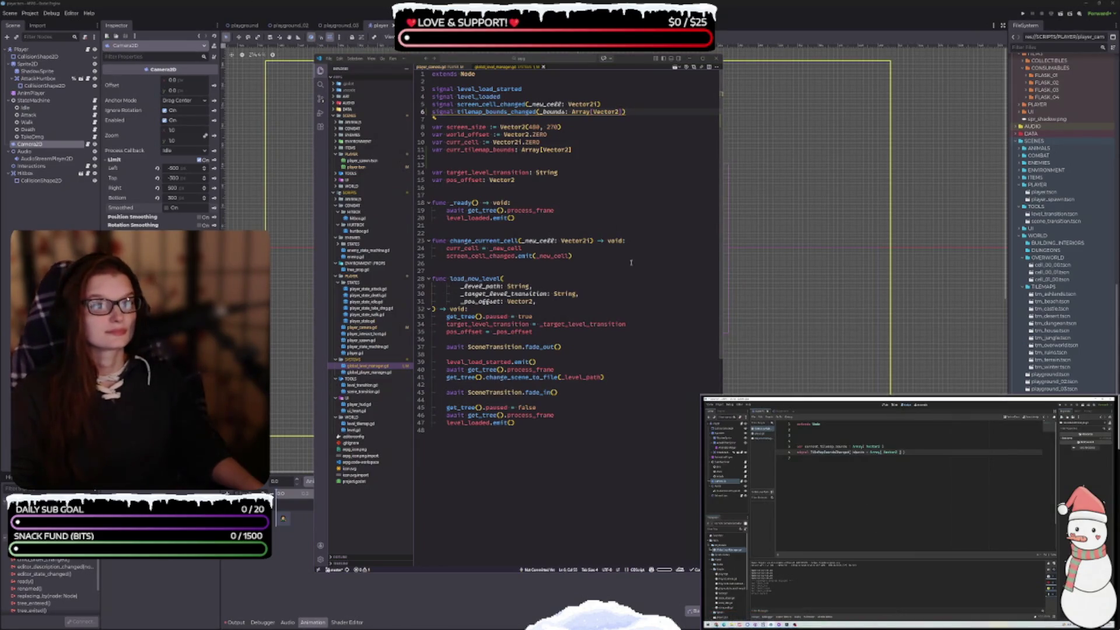
left_click(562, 164)
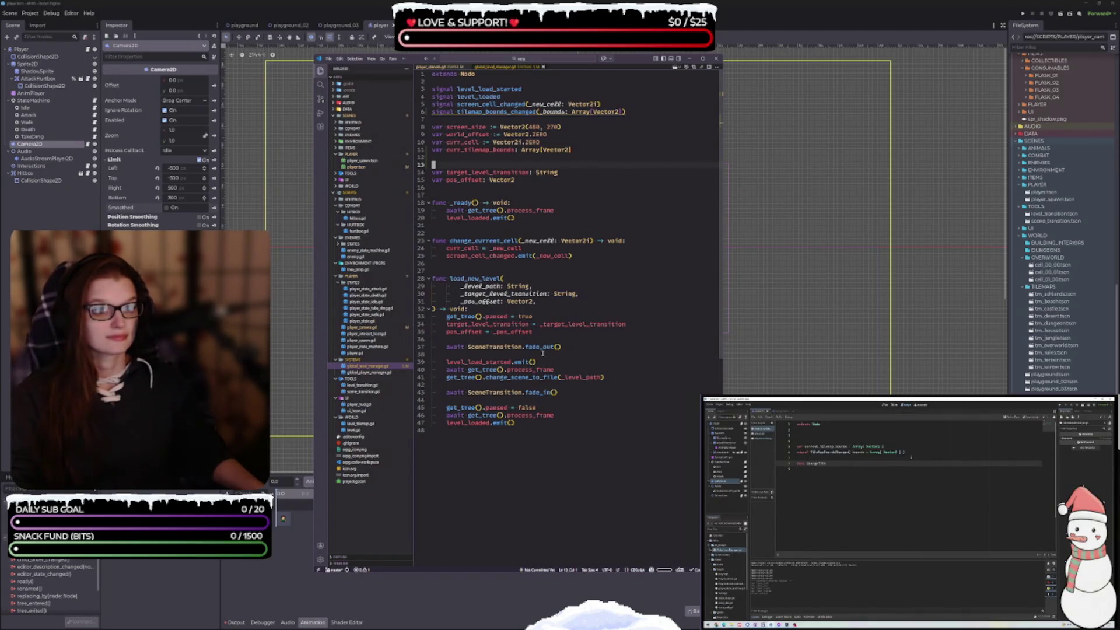
left_click(579, 256)
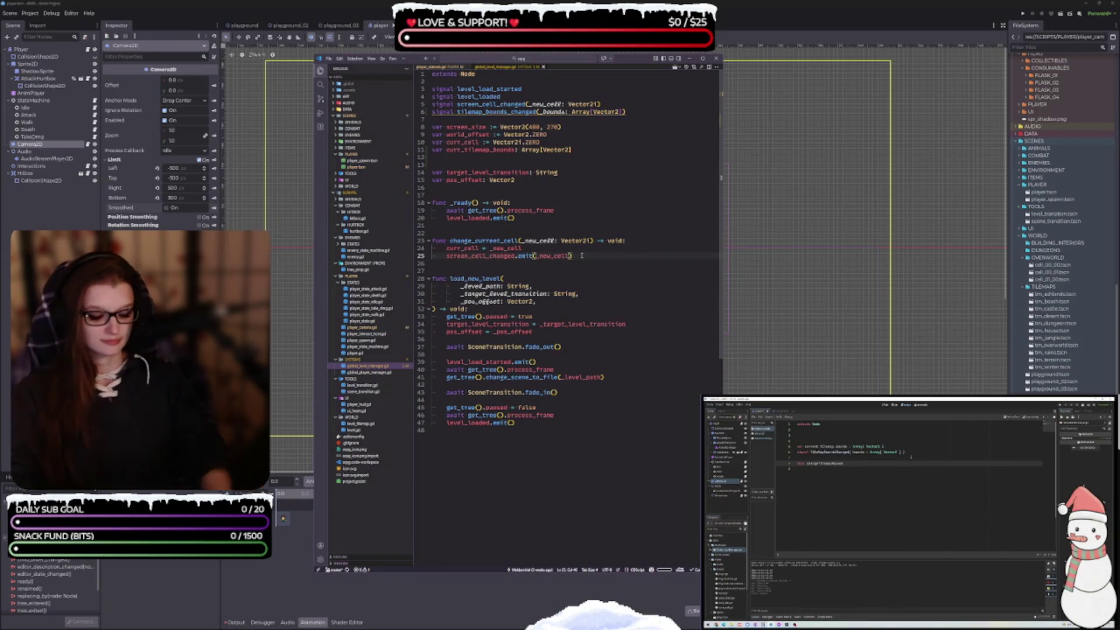
Step: Add a func change_tilemap_bound() -> void: with a pass body
key("Return")
key("Return")
key("Return")
type("fu")
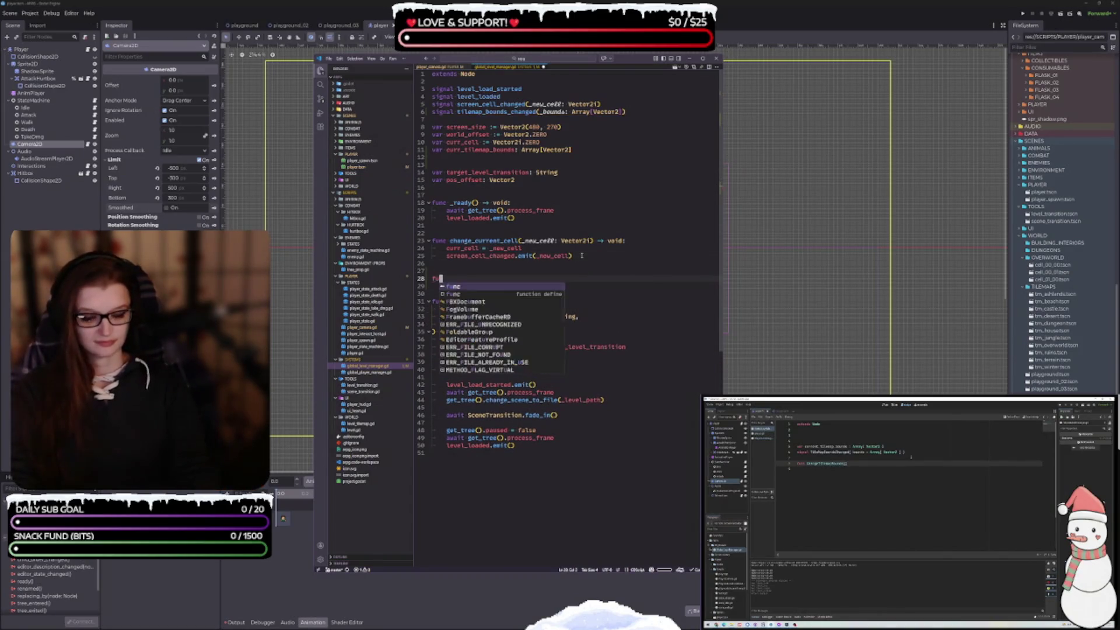
type("nc change_tilemap_bound")
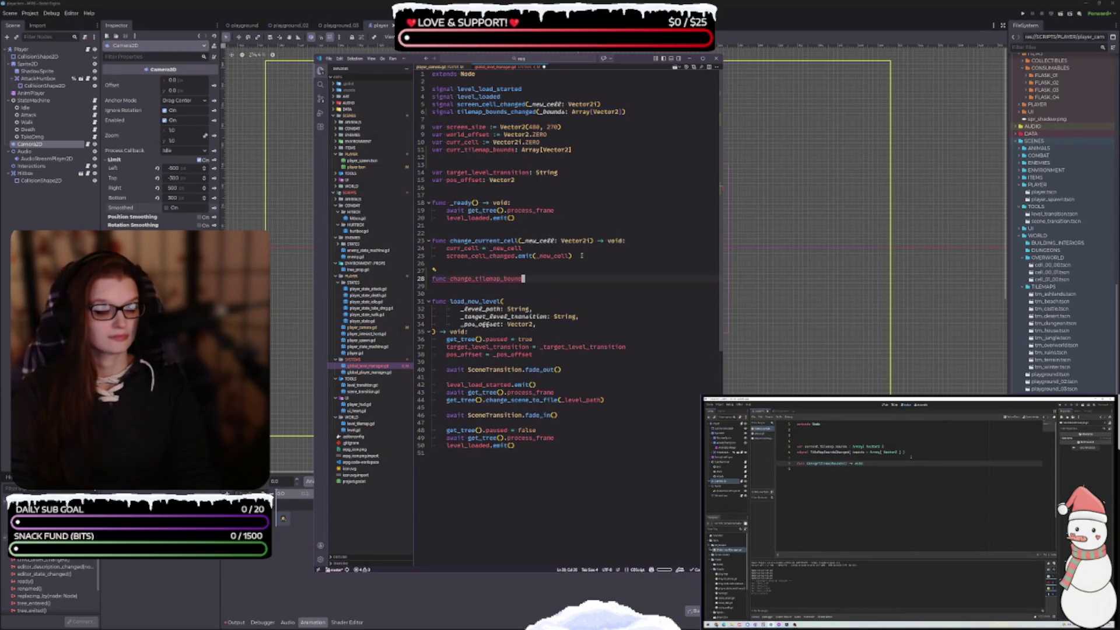
type("() -")
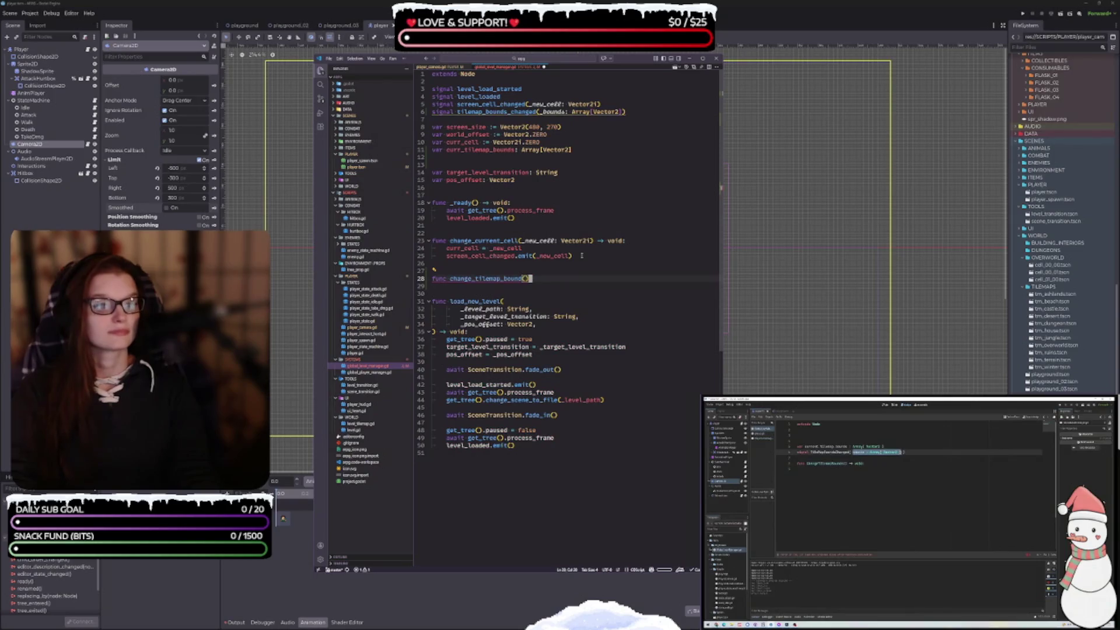
type("> void:")
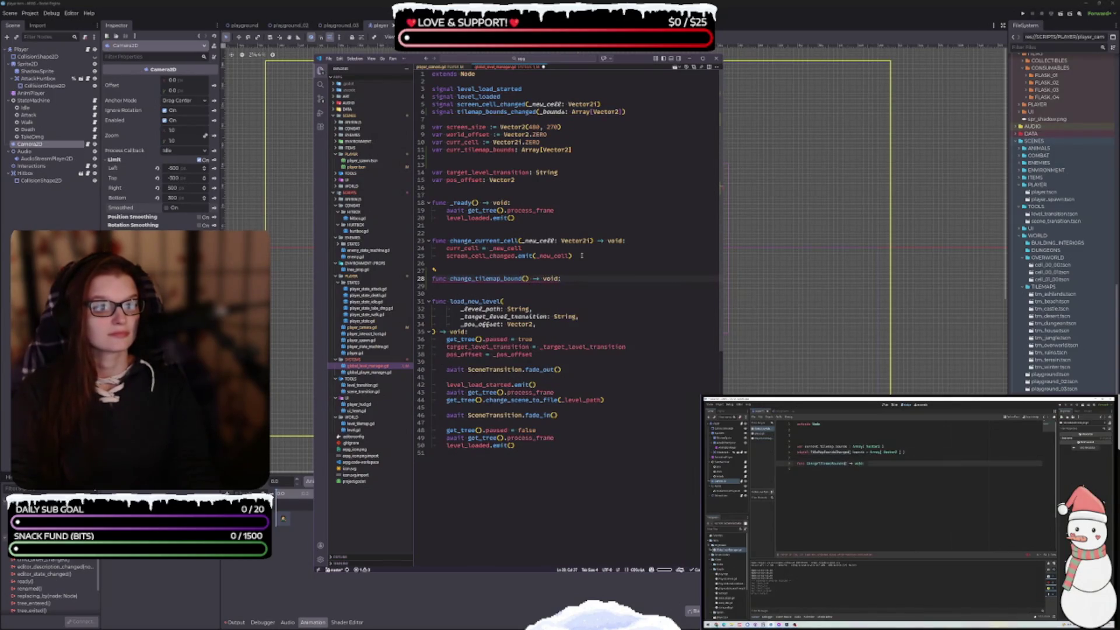
key("Return")
key("Return")
type("pass")
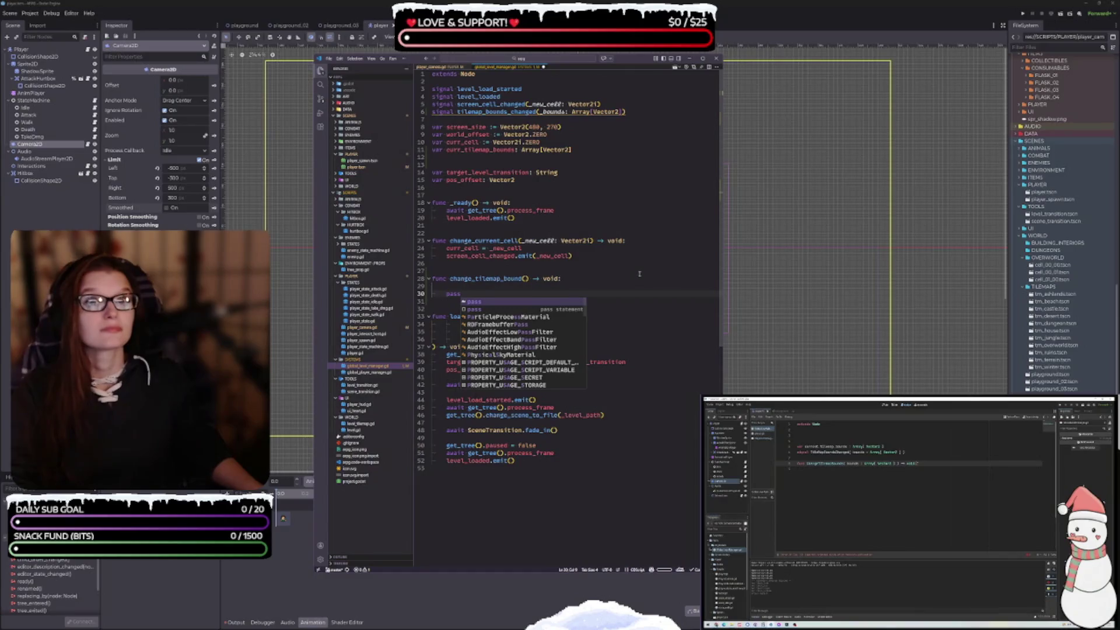
left_click(618, 142)
Step: Copy the signal's _bounds: Array[Vector2] parameter into change_tilemap_bound
left_click_drag(625, 112, 539, 111)
key("ctrl+c")
left_click(526, 279)
key("ctrl+v")
key("Down")
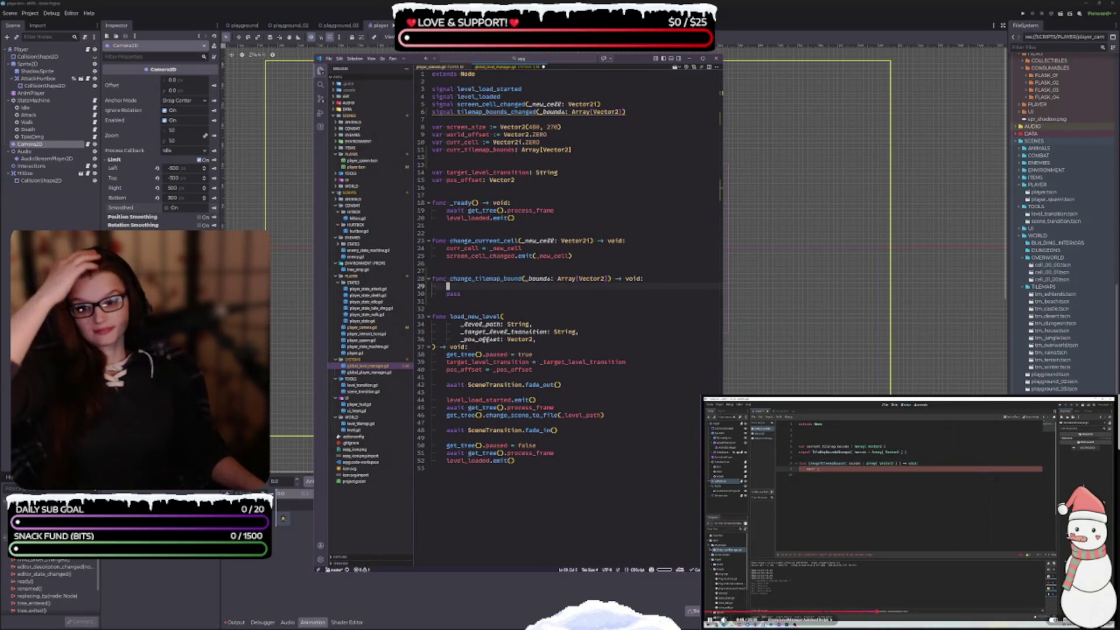
left_click(852, 475)
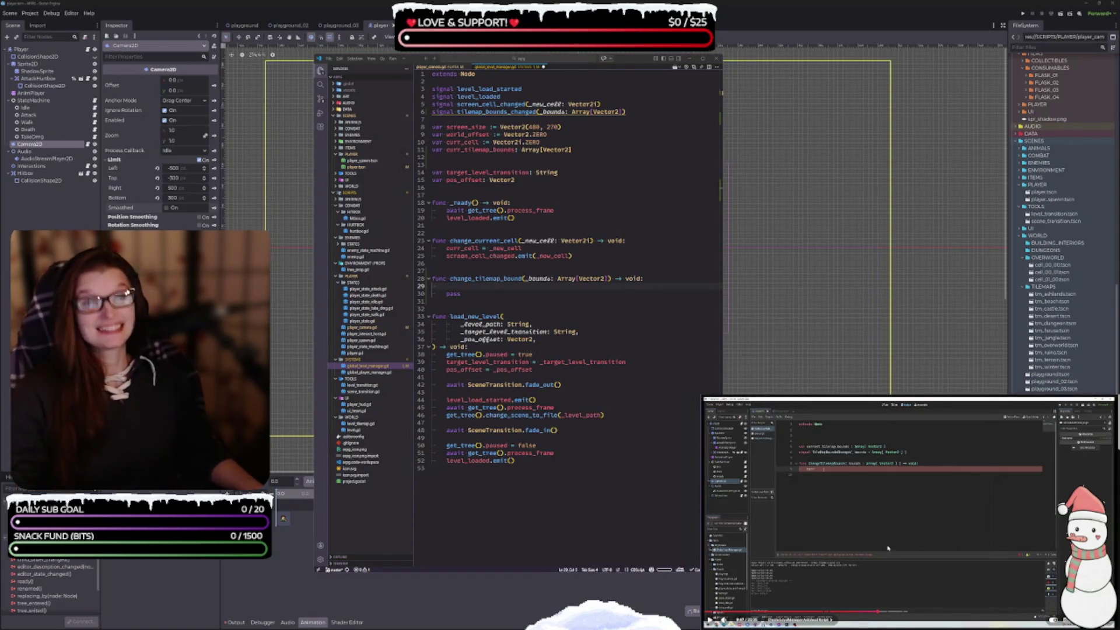
left_click(881, 524)
left_click(466, 288)
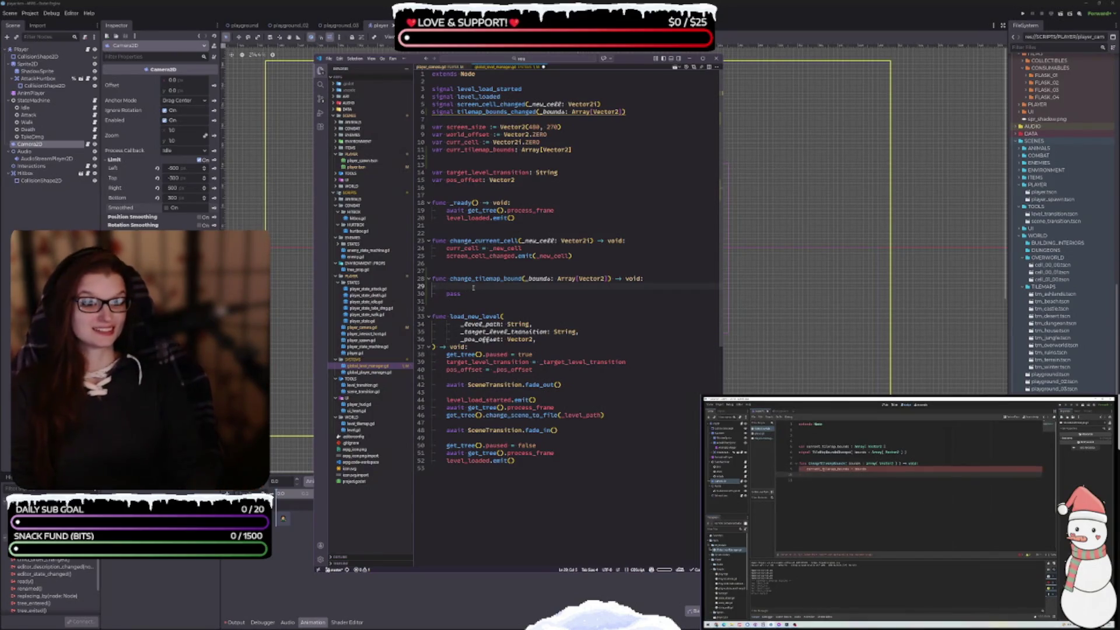
Step: Assign curr_tilemap_bounds = _bounds in the function body
type("curr")
key("Down")
key("Return")
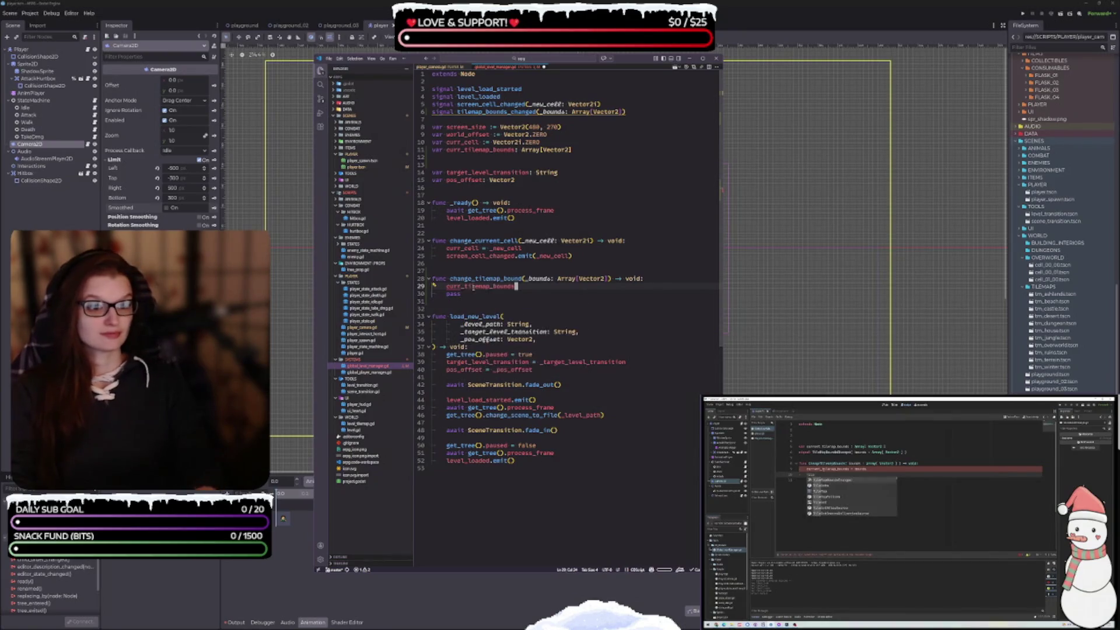
key("BackSpace")
type("=")
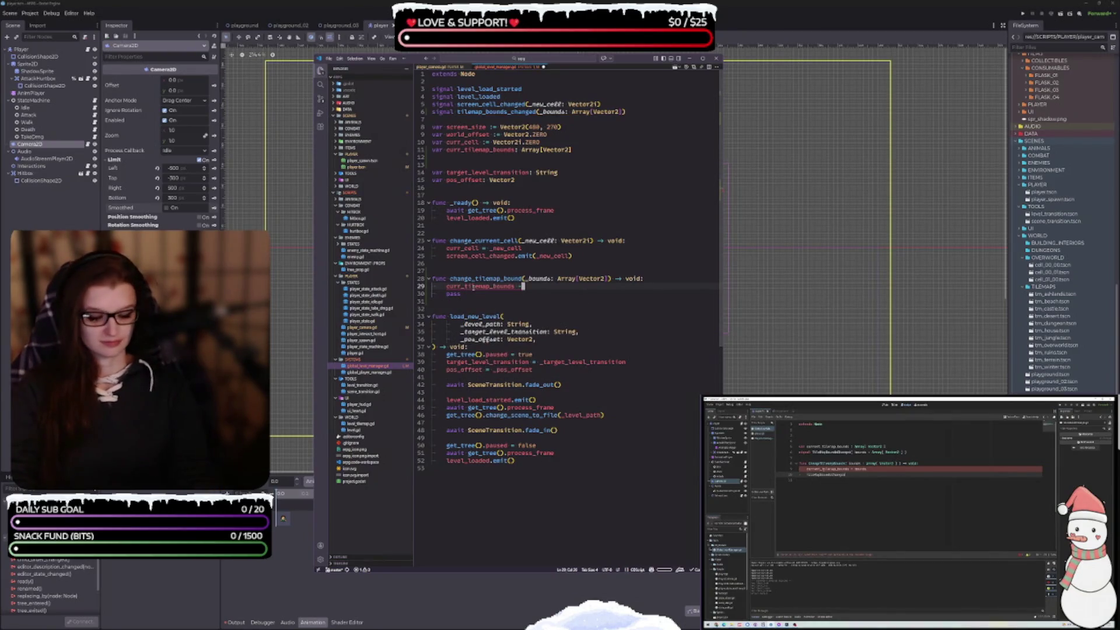
type("_")
key("Return")
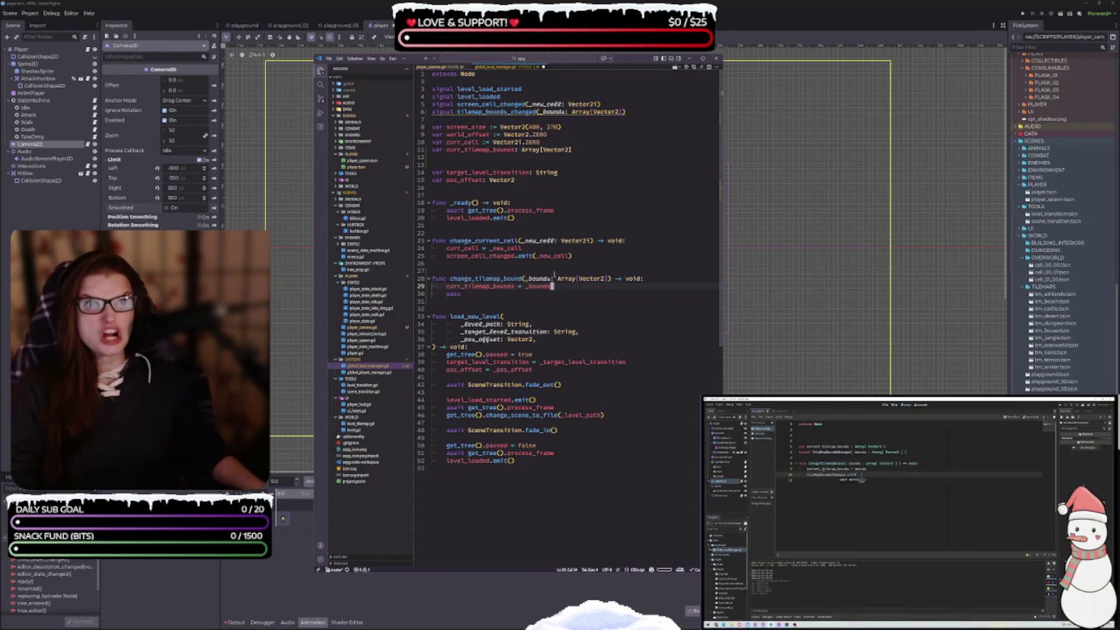
Step: Emit tilemap_bounds_changed.emit(_bounds) and delete the leftover pass line
key("Return")
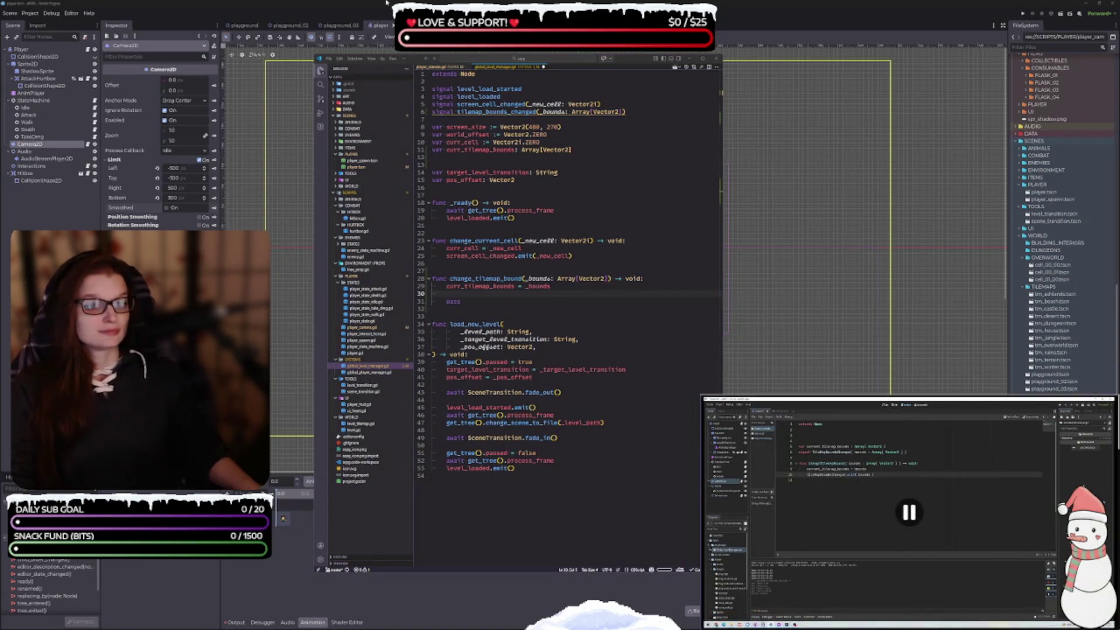
type("tilemap_bounds_changed")
key("Tab")
type(".emit(")
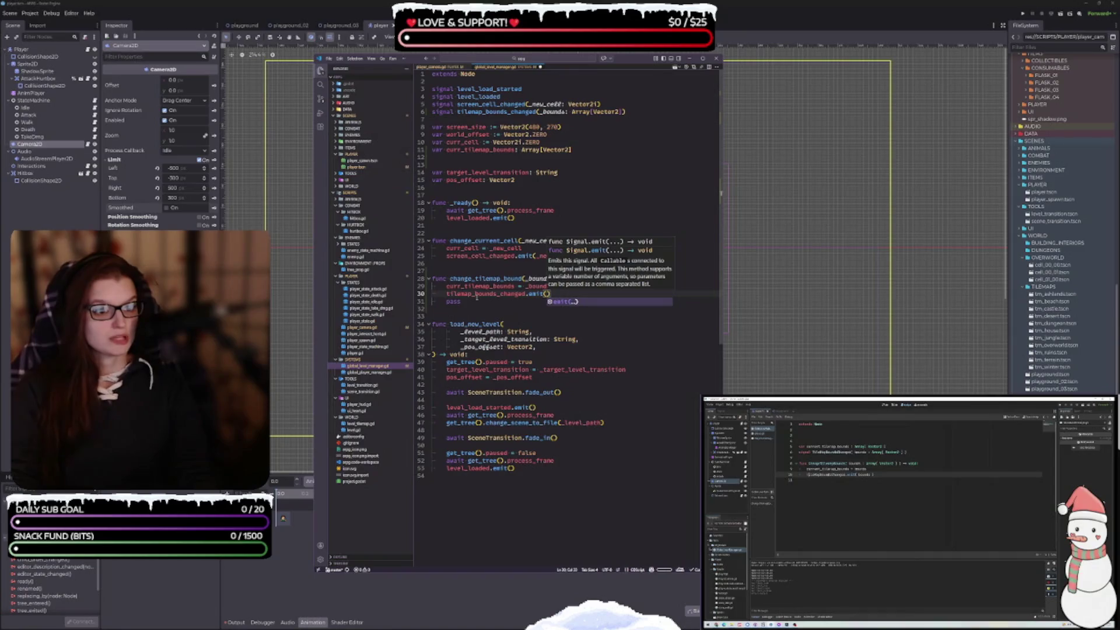
type("_bounds")
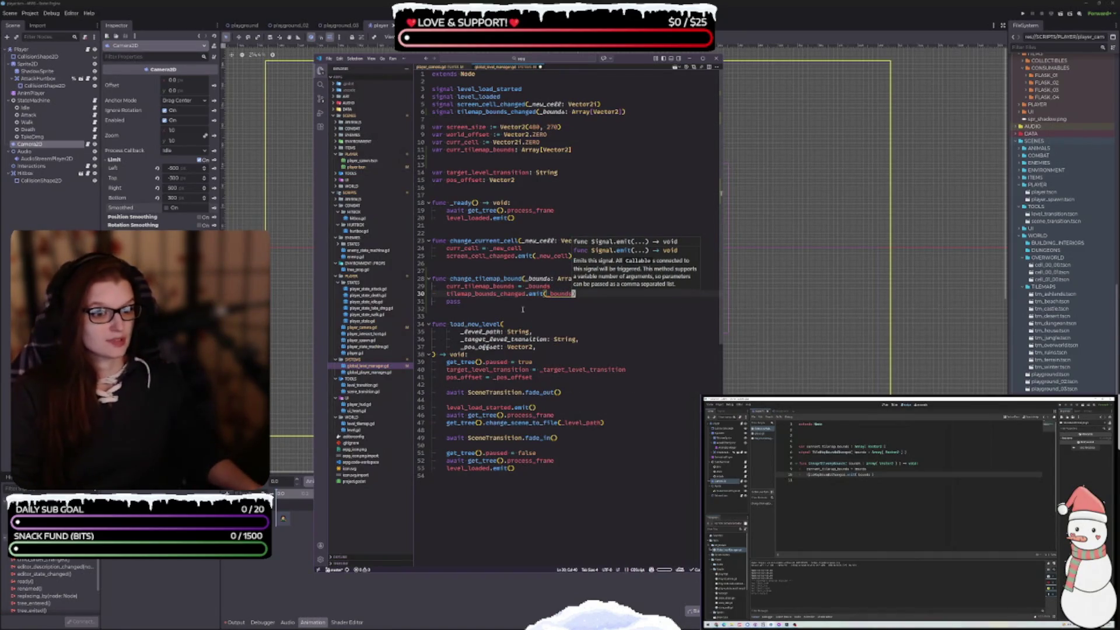
left_click(482, 302)
key("BackSpace")
key("BackSpace")
key("BackSpace")
key("BackSpace")
key("BackSpace")
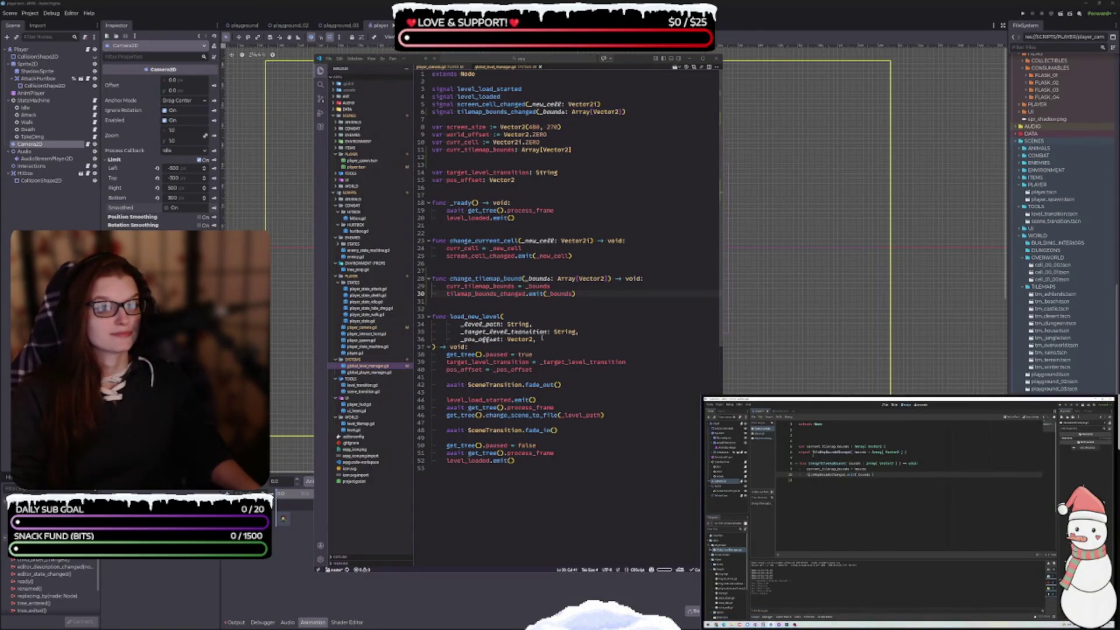
left_click(553, 460)
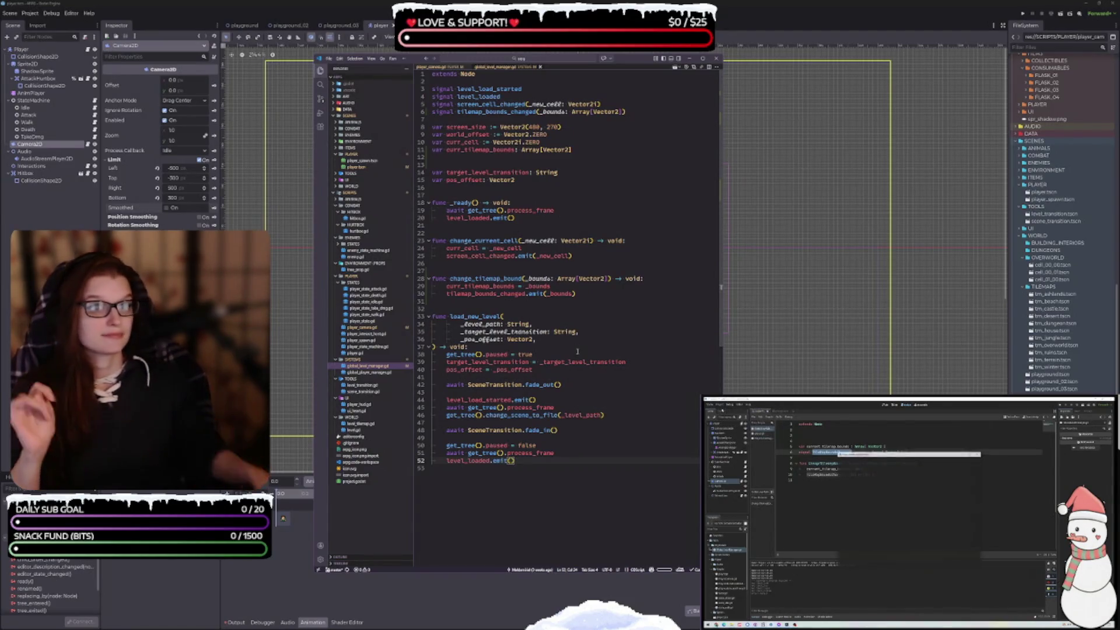
Step: Review player_camera.gd from the top, then switch to the playground scene
left_click(531, 454)
left_click(521, 461)
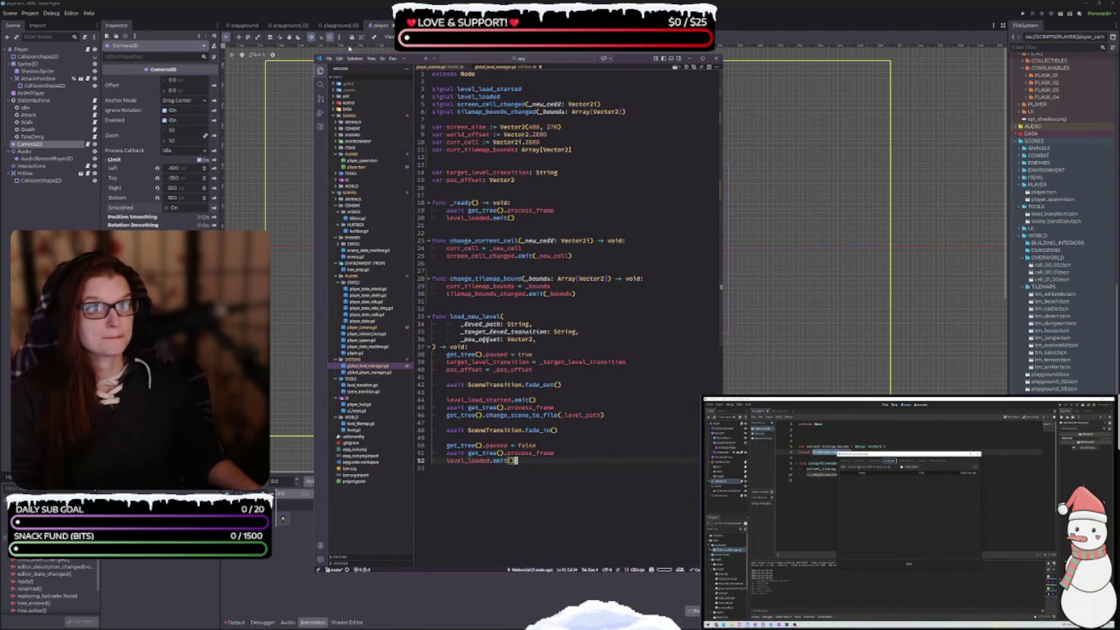
left_click(439, 68)
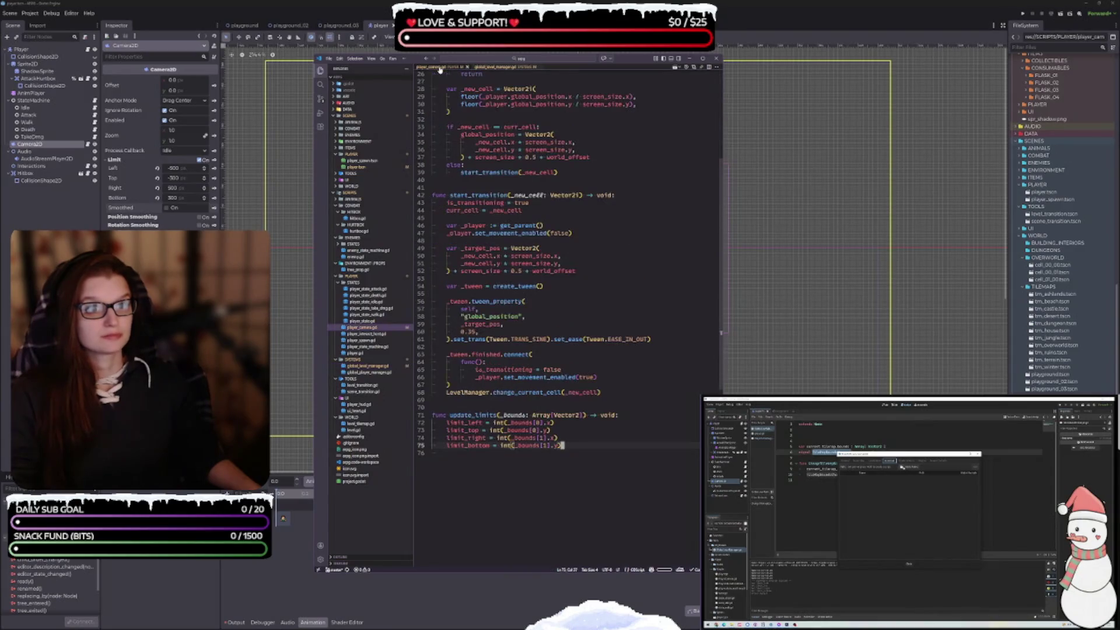
scroll(610, 310, "up", 7)
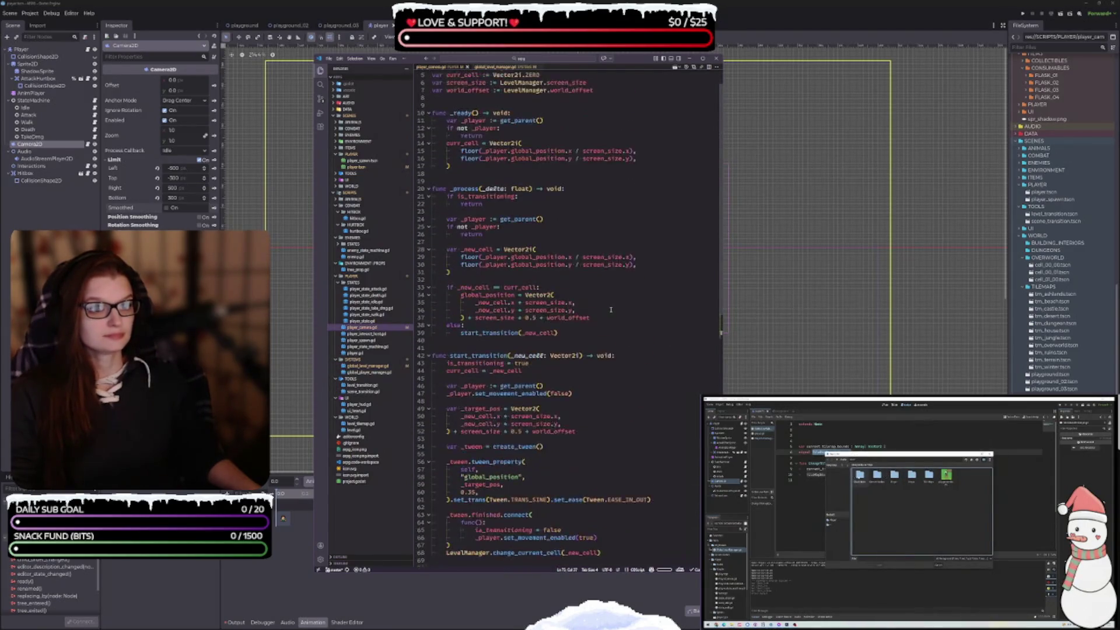
scroll(611, 310, "up", 2)
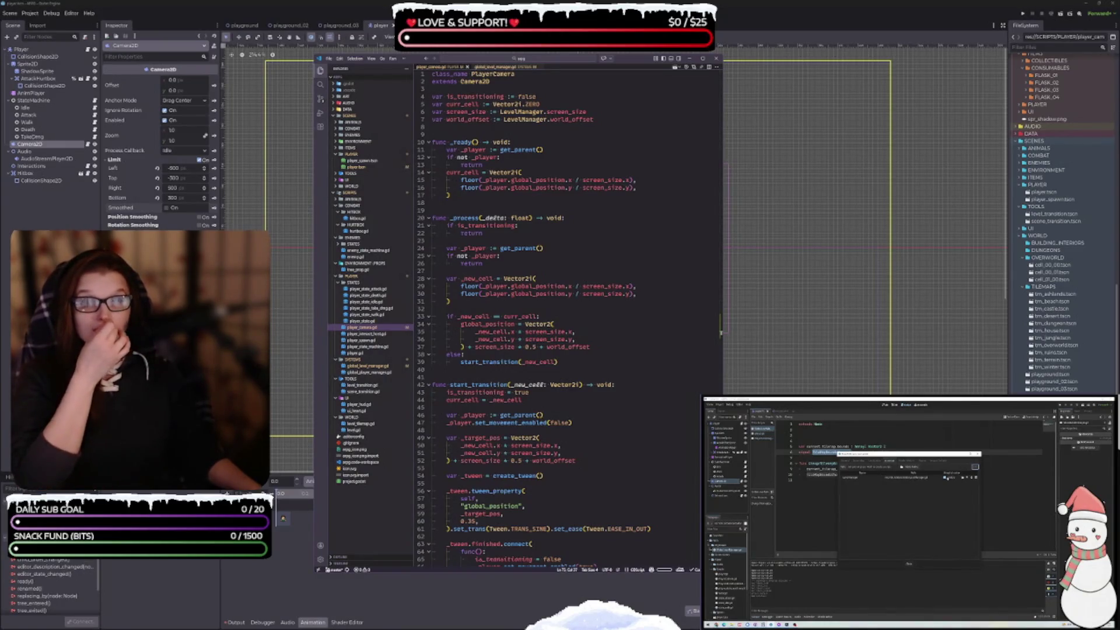
left_click(242, 25)
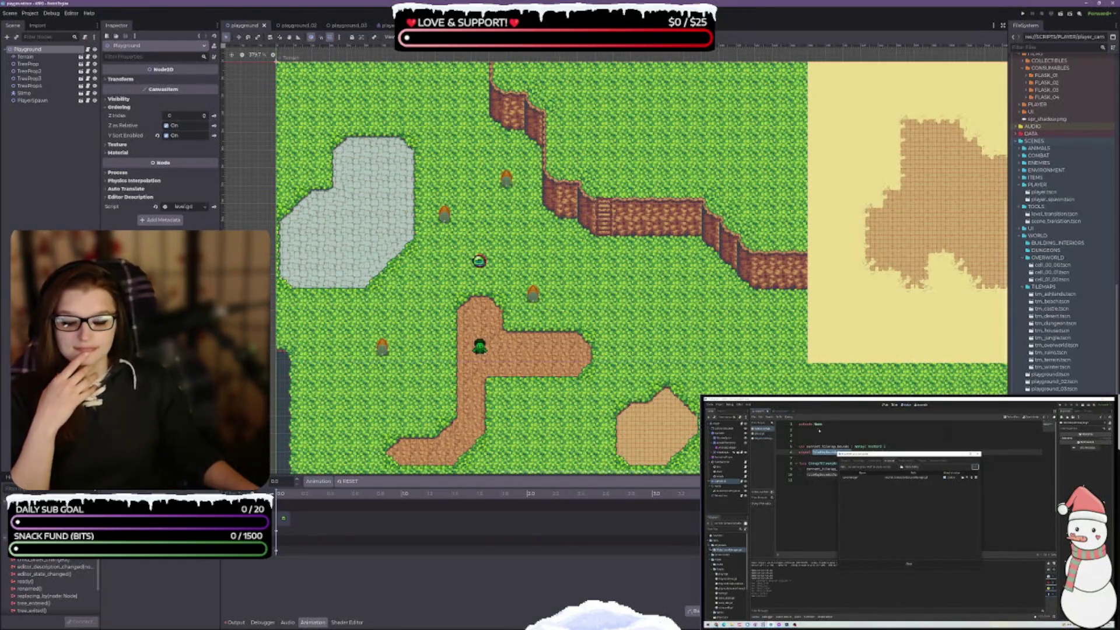
Step: Open level_tilemap.gd in the script editor, then switch to the playground_02 scene
key("ctrl+F3")
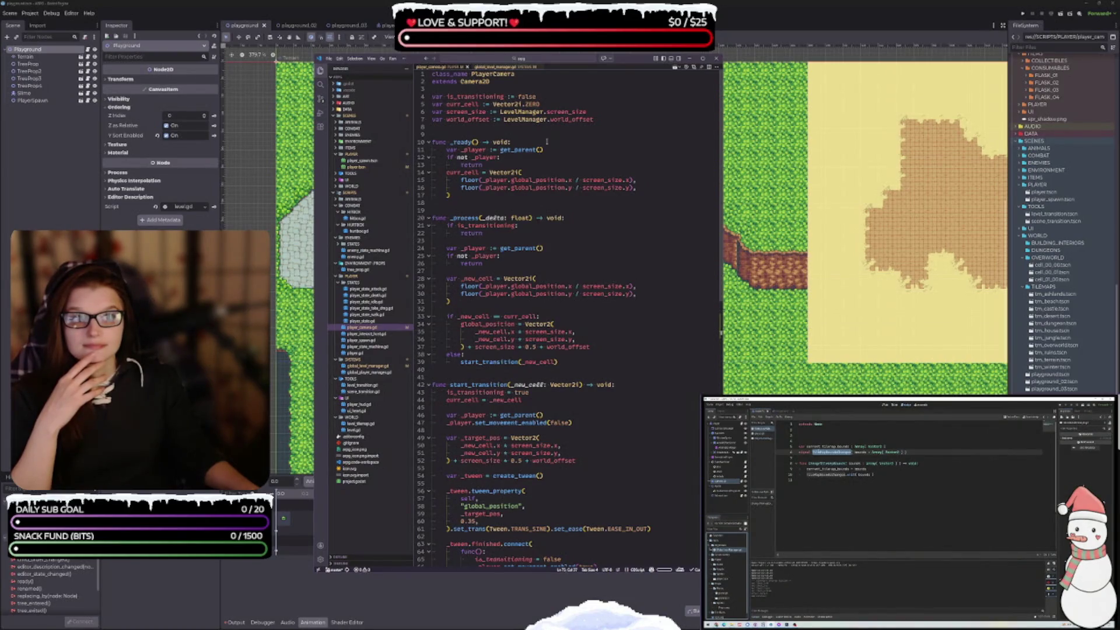
left_click_drag(638, 64, 600, 61)
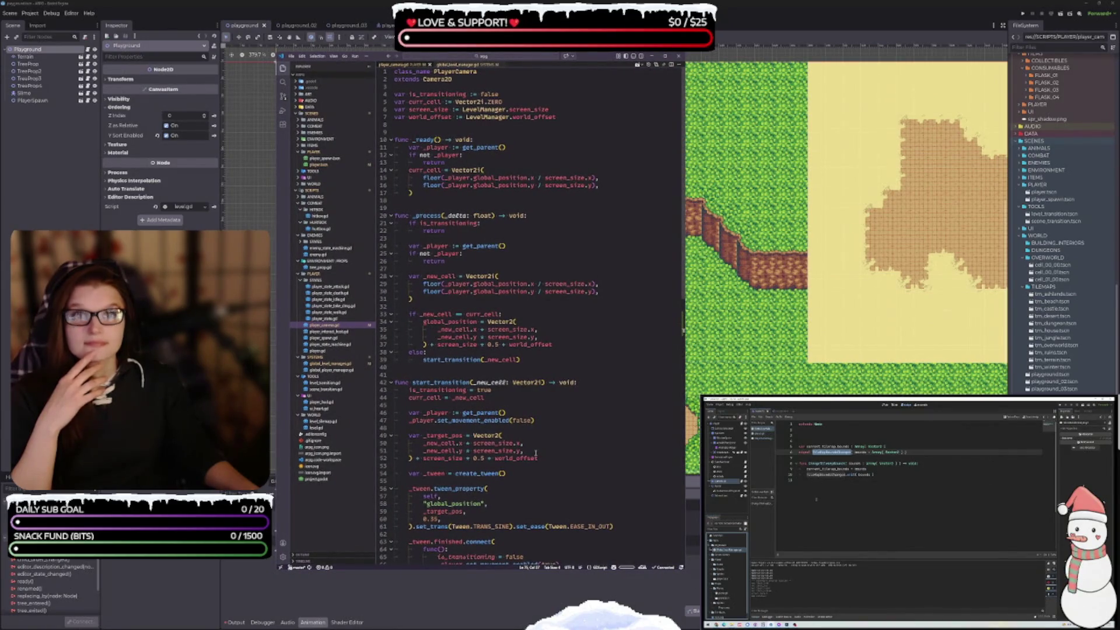
mouse_move(441, 347)
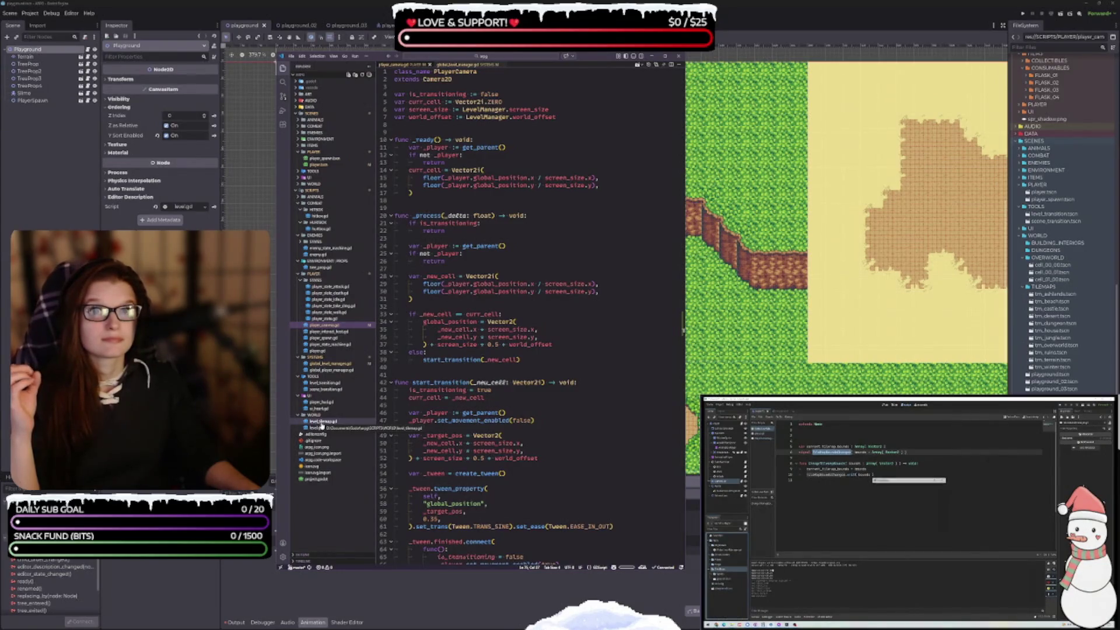
left_click(322, 422)
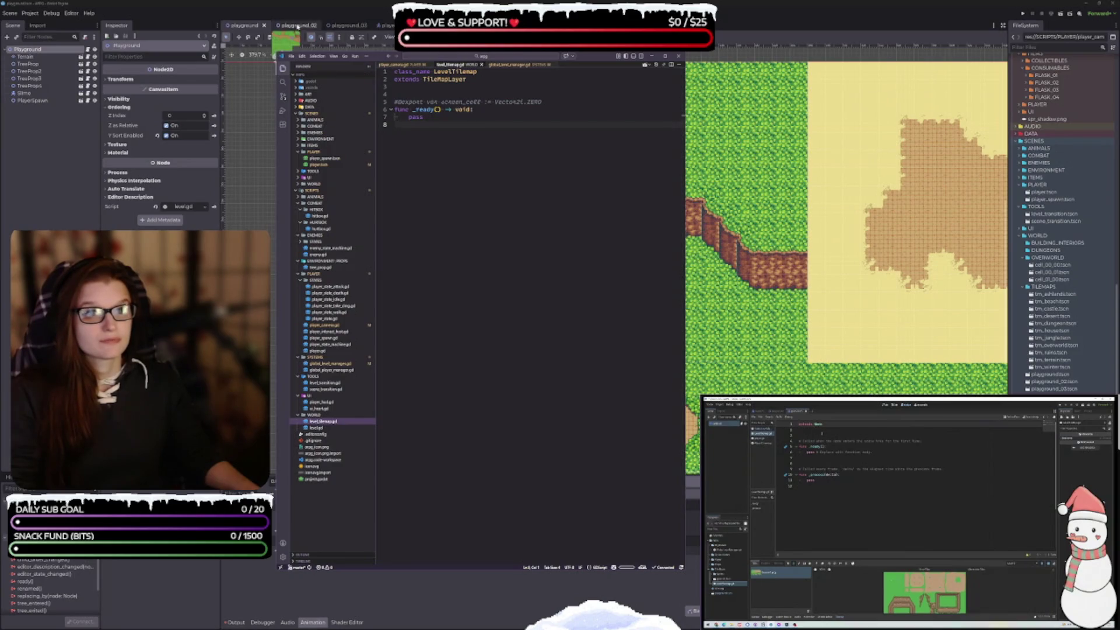
left_click(287, 26)
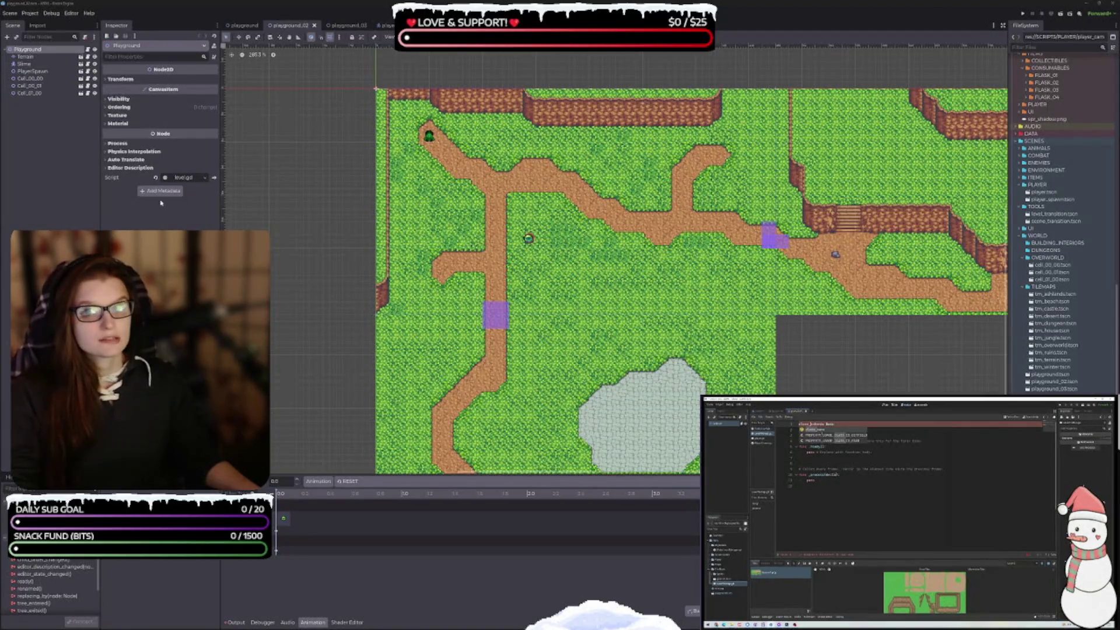
Step: Select playground_02's Terrain tile layer and bring up its level_tilemap.gd script
left_click(25, 56)
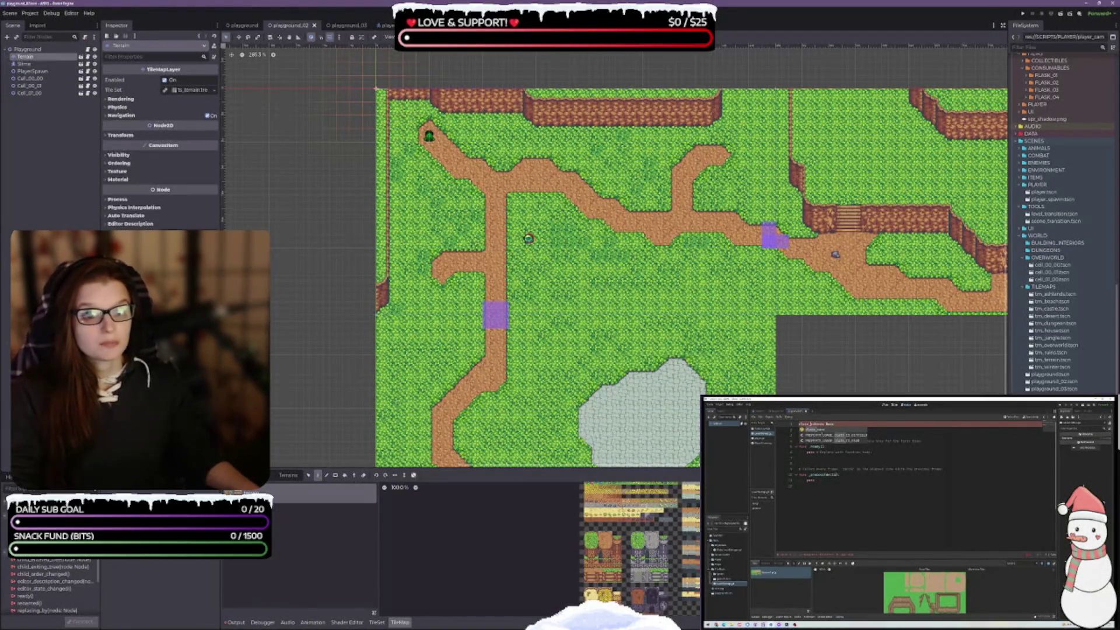
left_click_drag(701, 337, 615, 320)
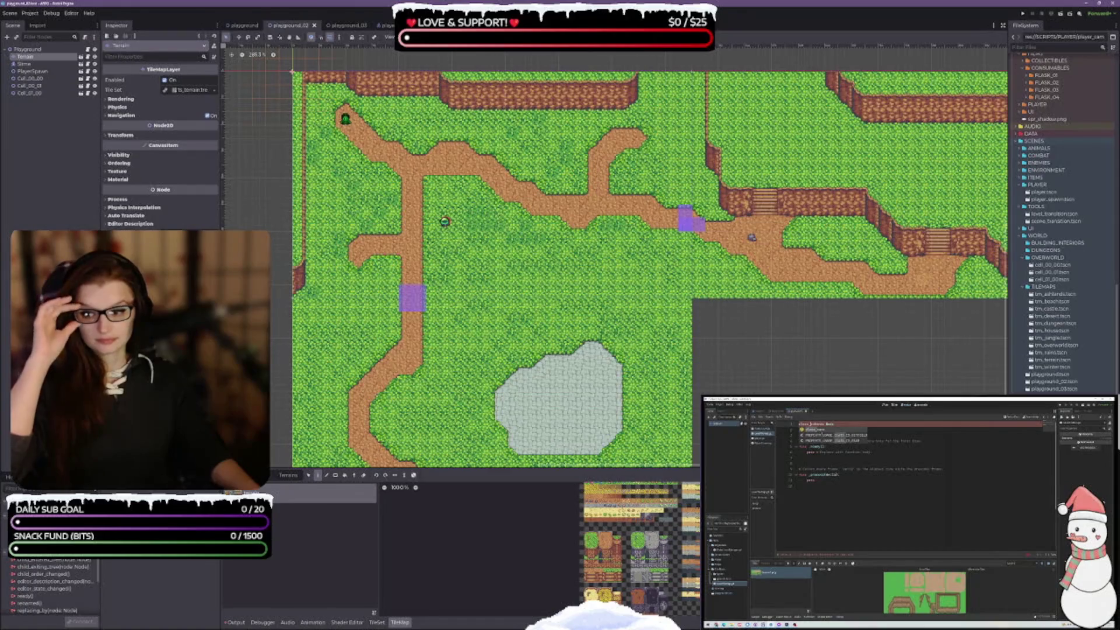
key("alt+Tab")
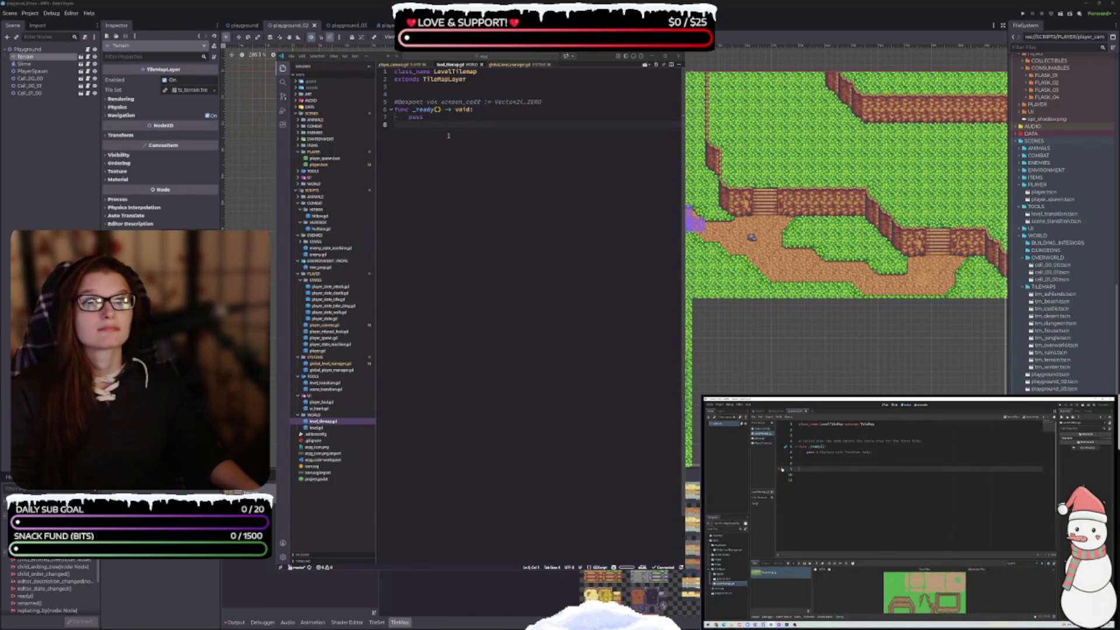
Step: Add a new function get_tilemap_bounds() -> Array[Vector2]: below _ready with blank body lines
key("Return")
key("Return")
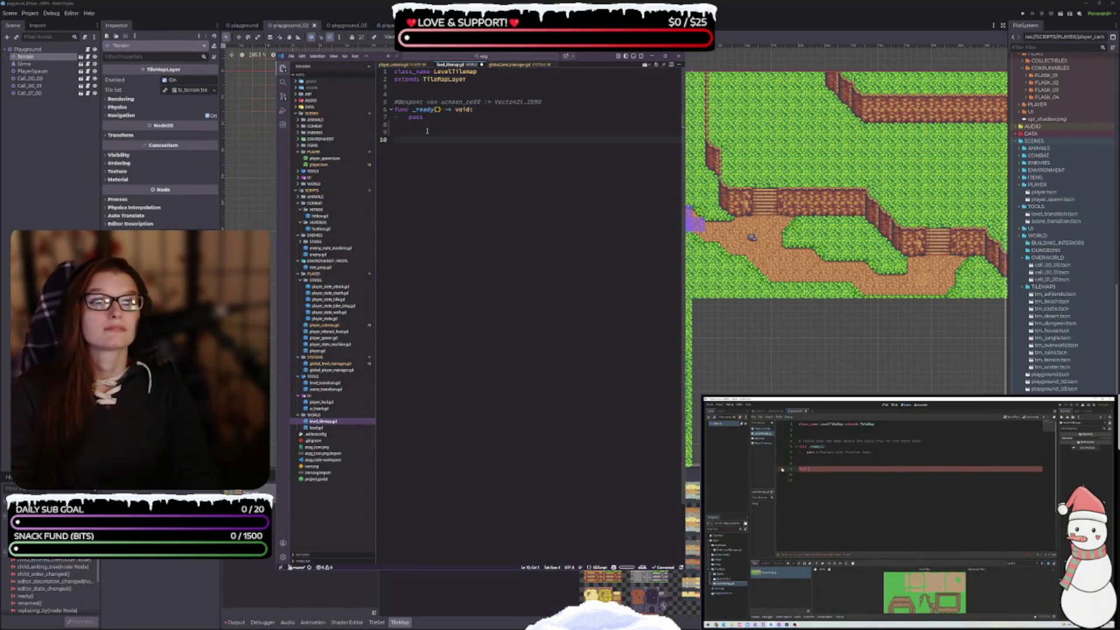
type("func")
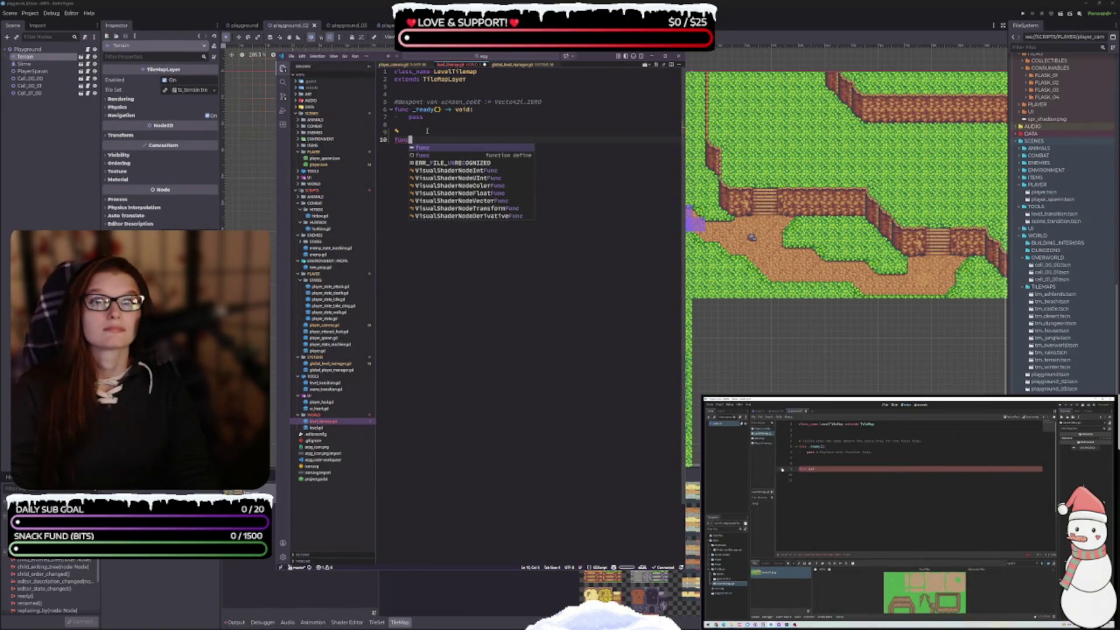
type(" get_t")
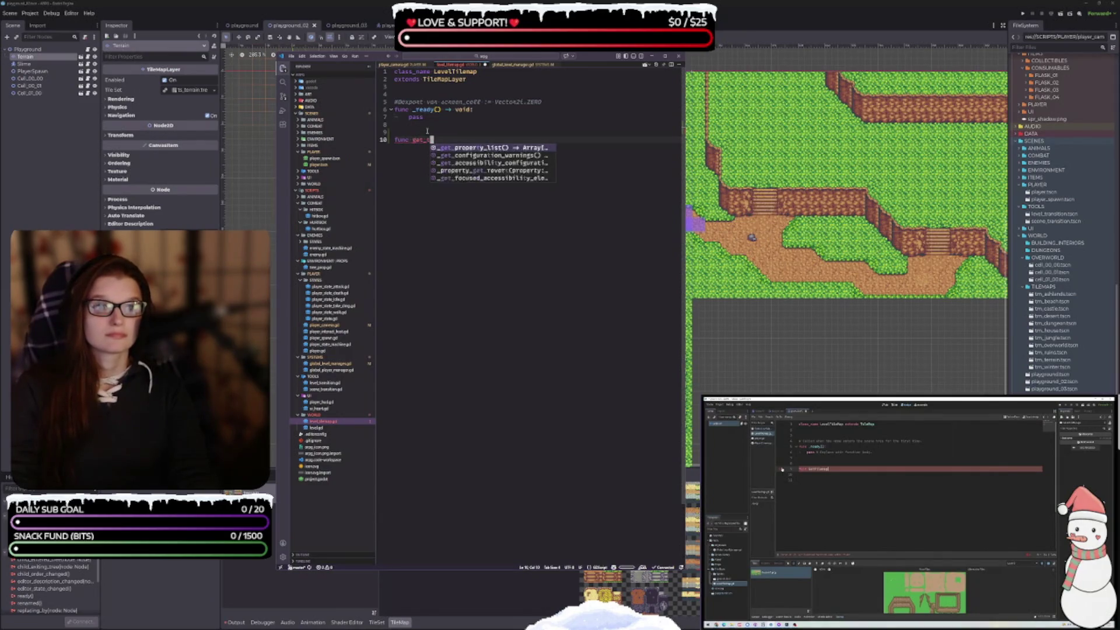
type("ilemap_bounds(")
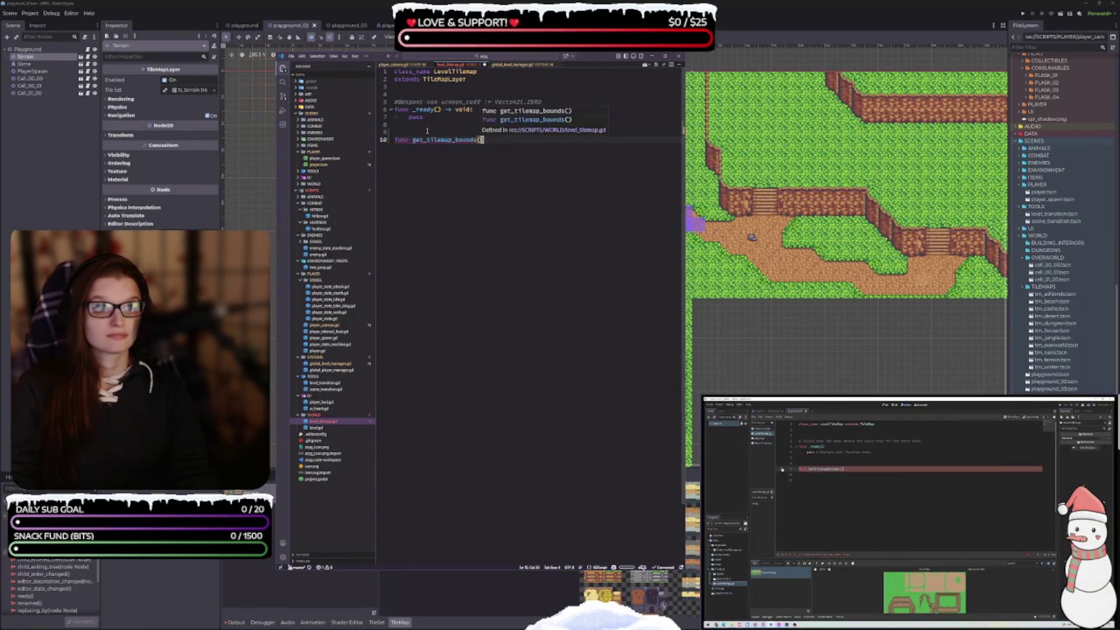
type(") -> Vector2")
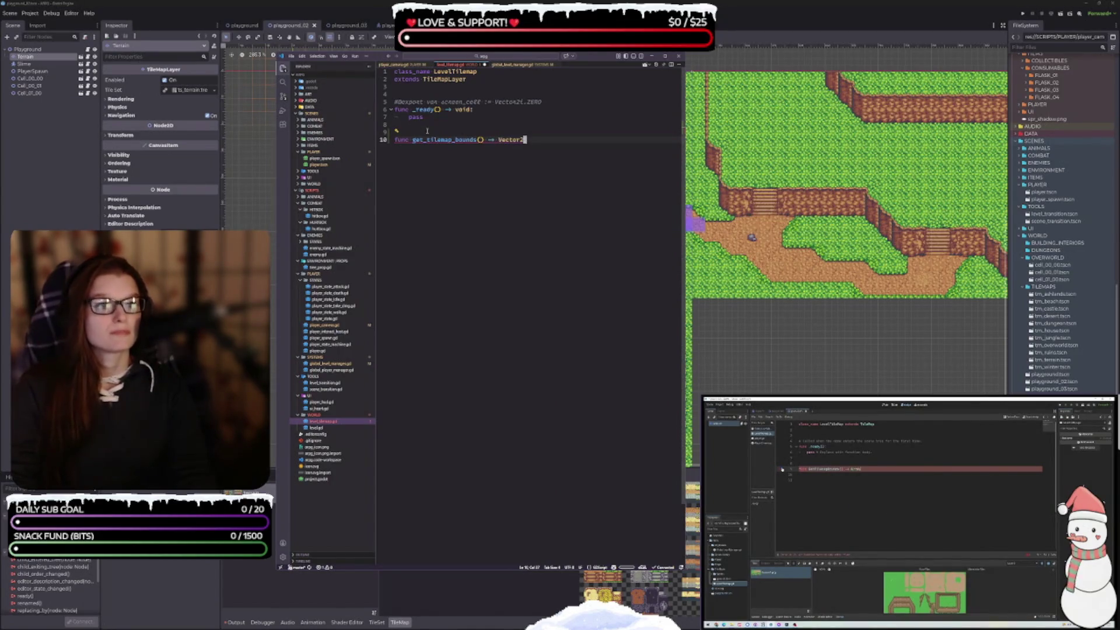
key("BackSpace")
key("BackSpace")
key("BackSpace")
type("rray[Vector2")
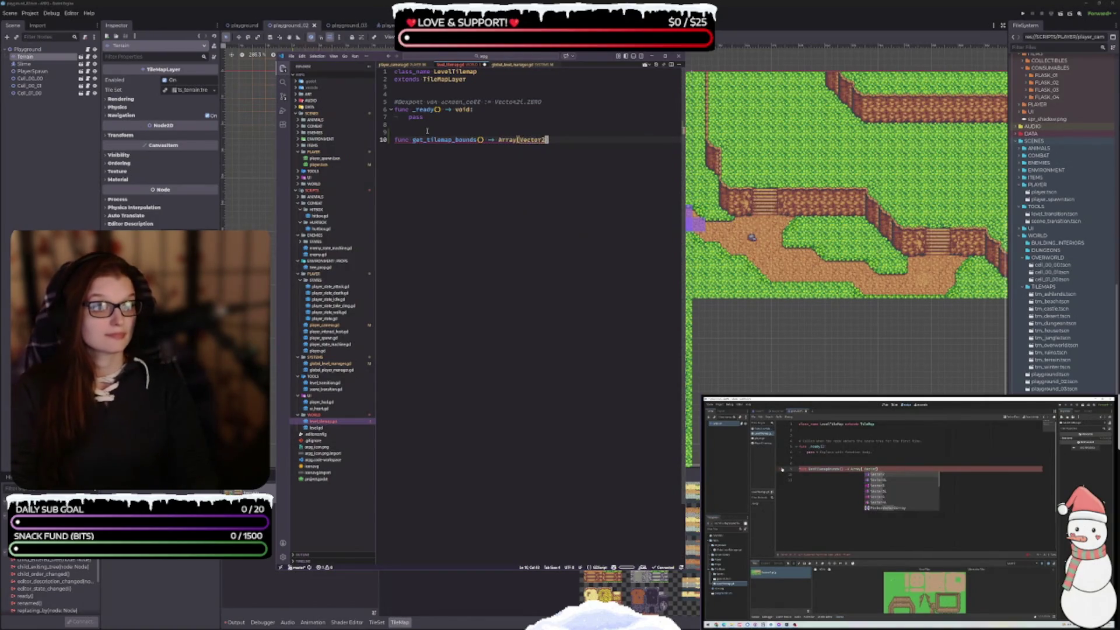
type("]:")
key("Return")
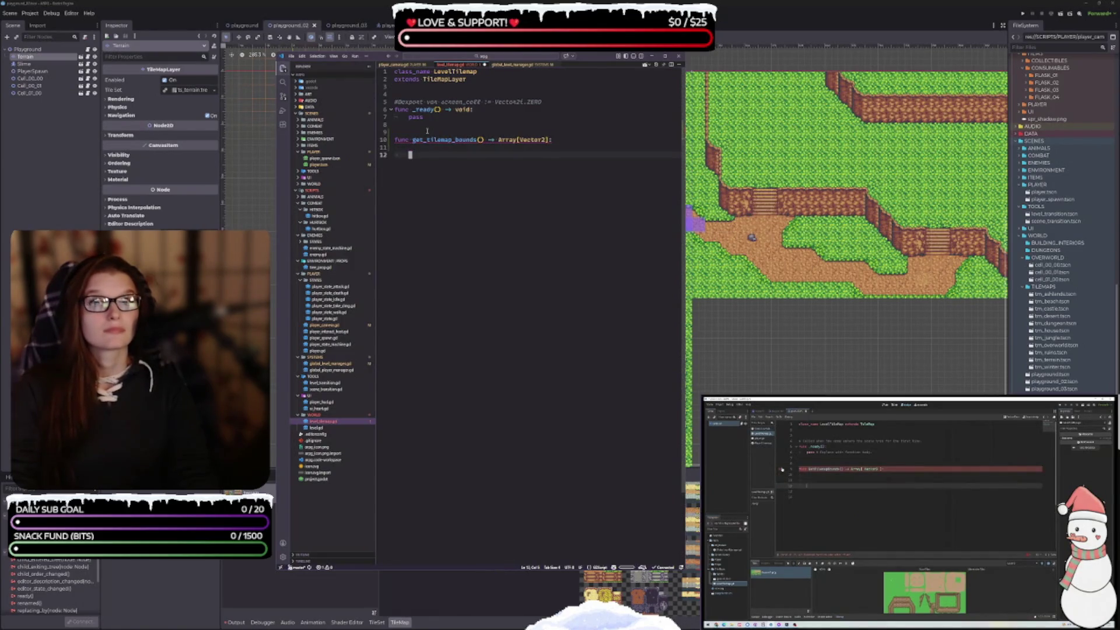
key("Return")
key("Return")
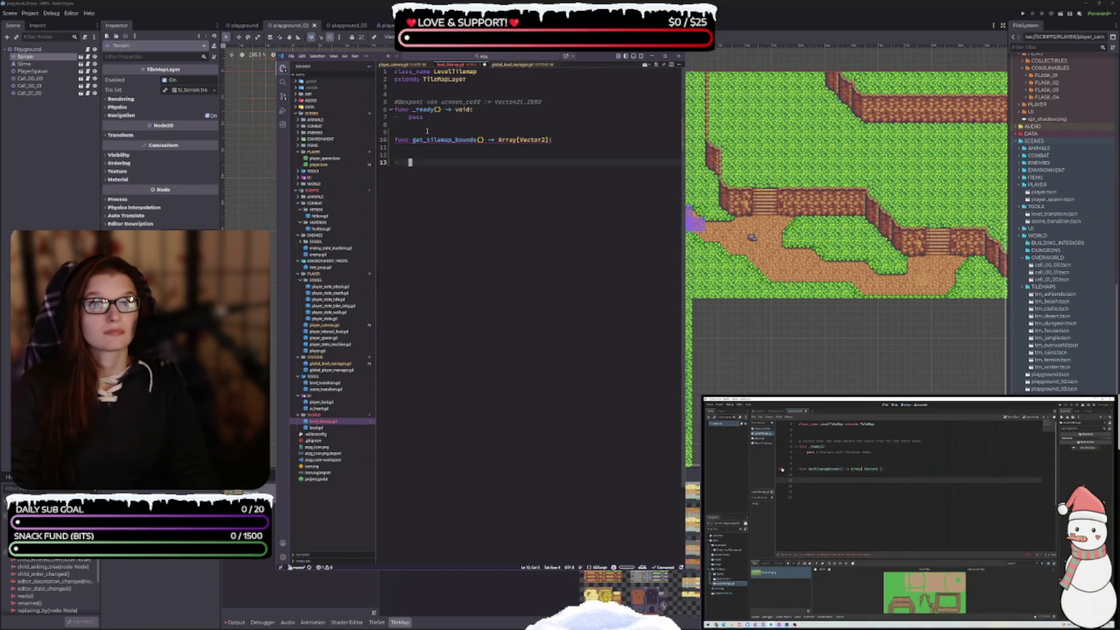
Step: Declare var bounds: Array[Vector2] in the body and begin a 'return bounds' line
key("Up")
key("Up")
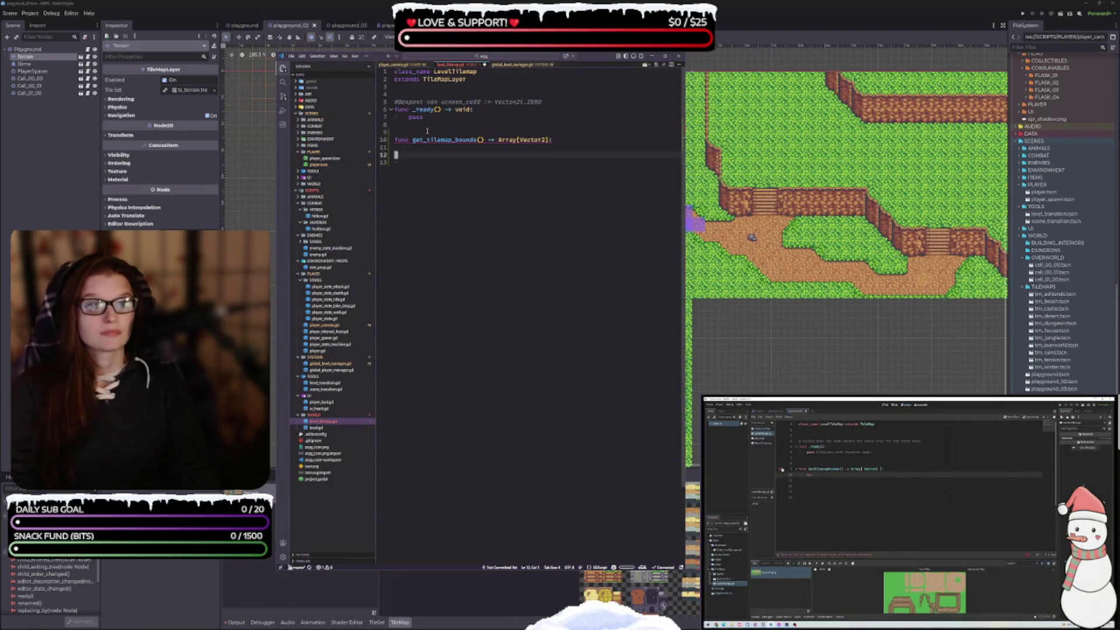
type("var bounds")
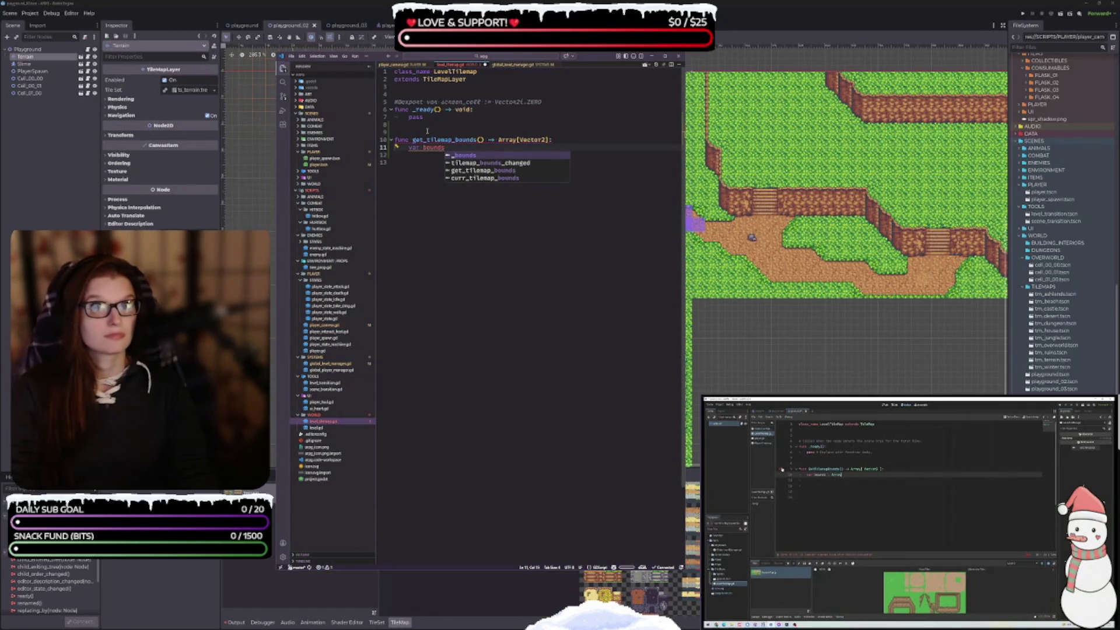
type(": Array")
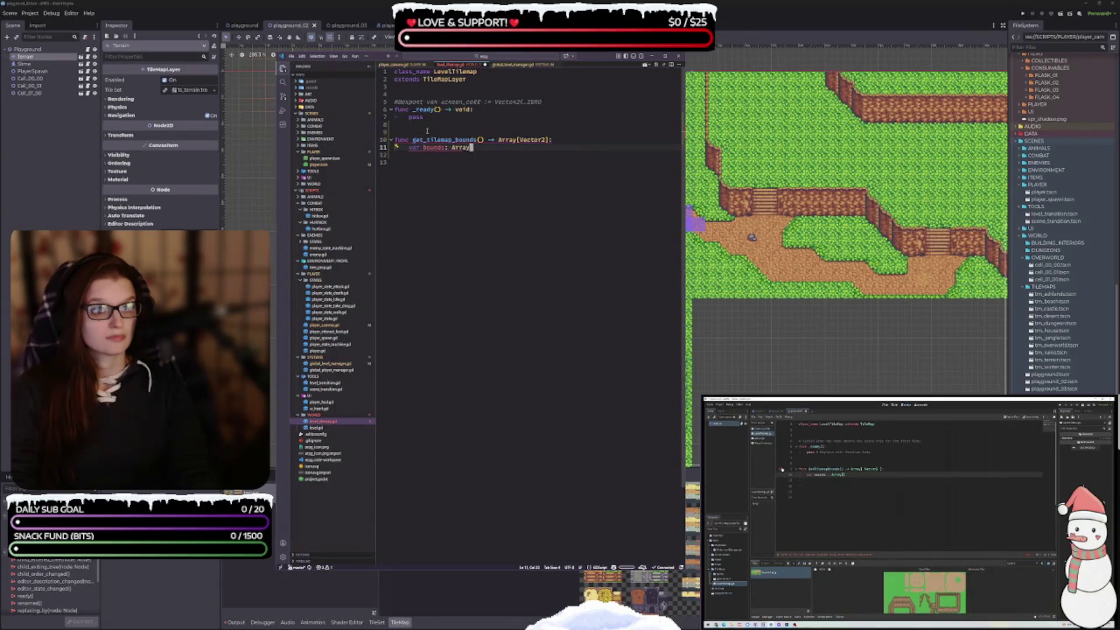
type("[Vector2]")
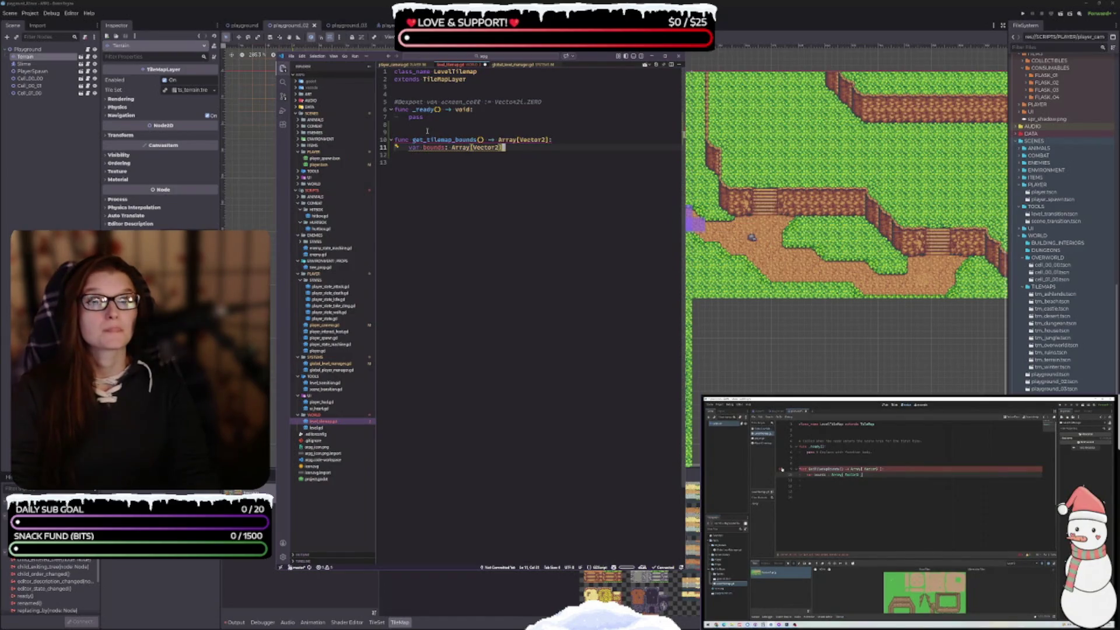
key("Return")
key("Return")
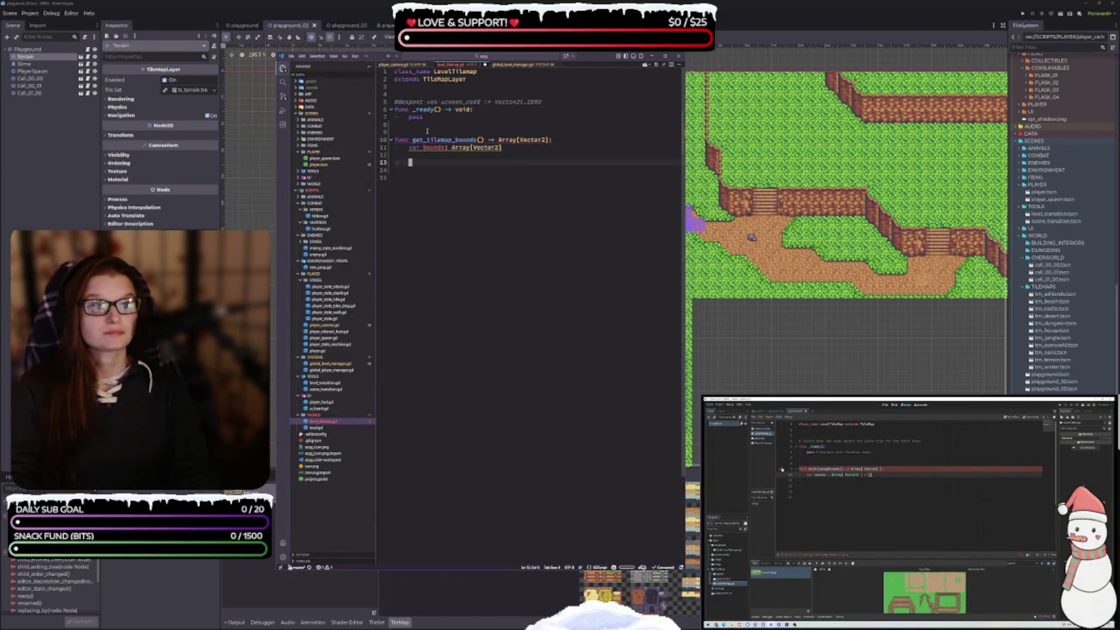
type("return bounds")
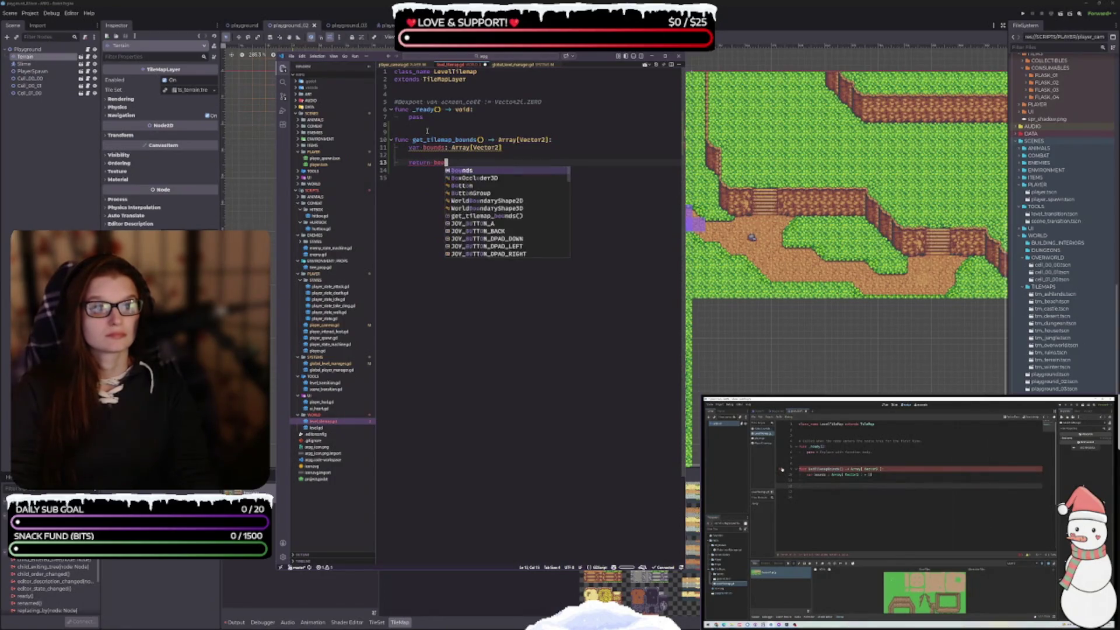
Step: Initialize bounds to an empty array [] and save the script
left_click(514, 140)
left_click(516, 146)
type("=")
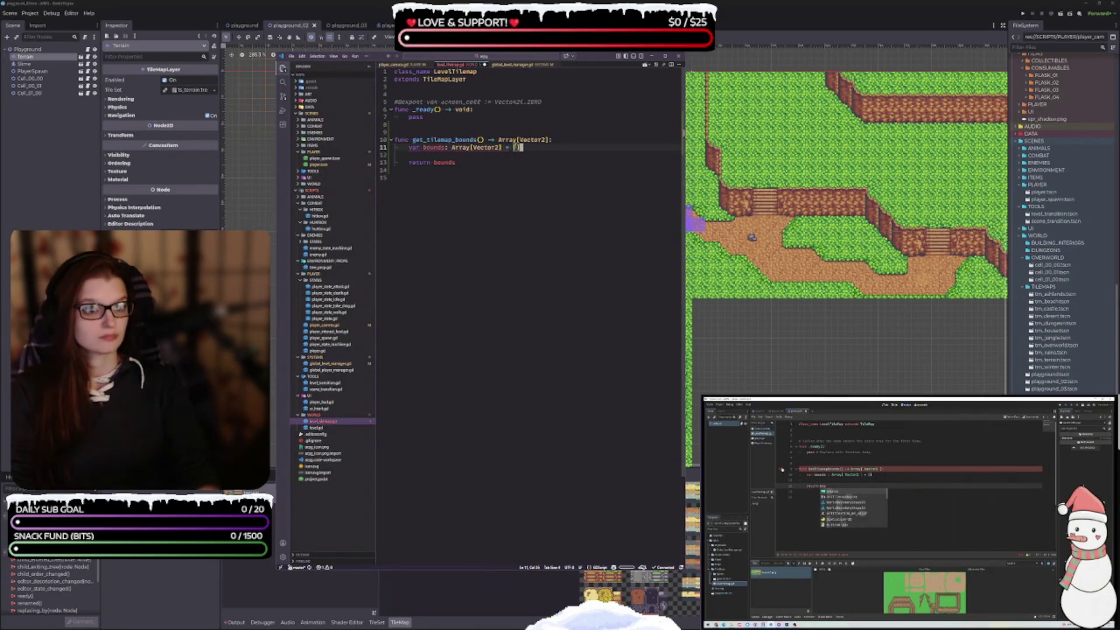
type("[]")
key("Return")
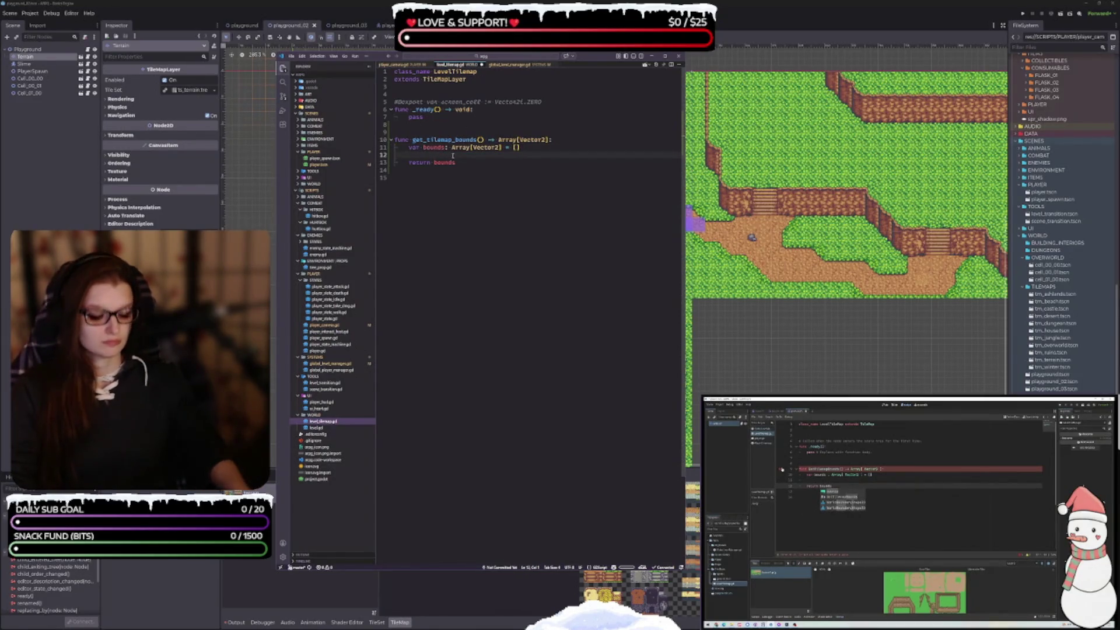
key("Return")
left_click(453, 156)
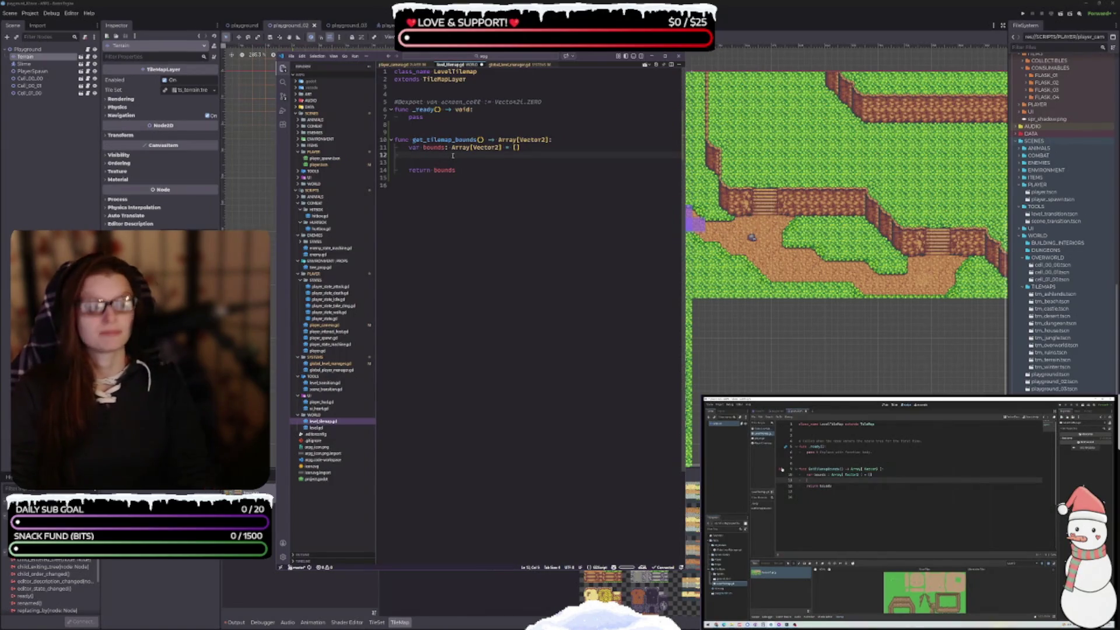
key("ctrl+s")
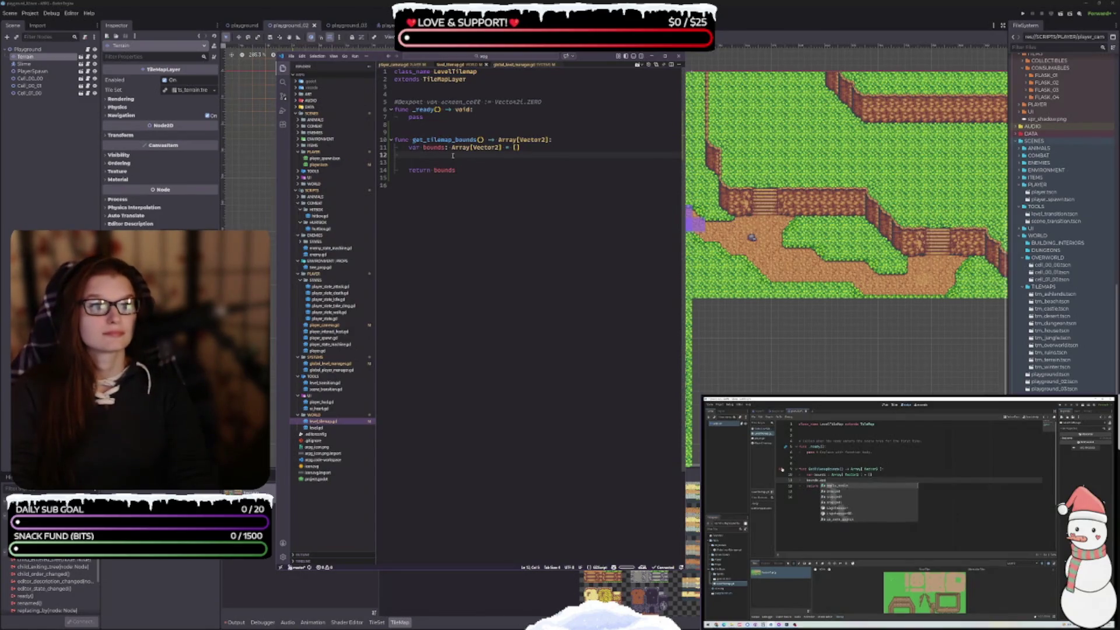
Step: Start a bounds.append call with a Vector2( argument on an indented line
type("bounds.append")
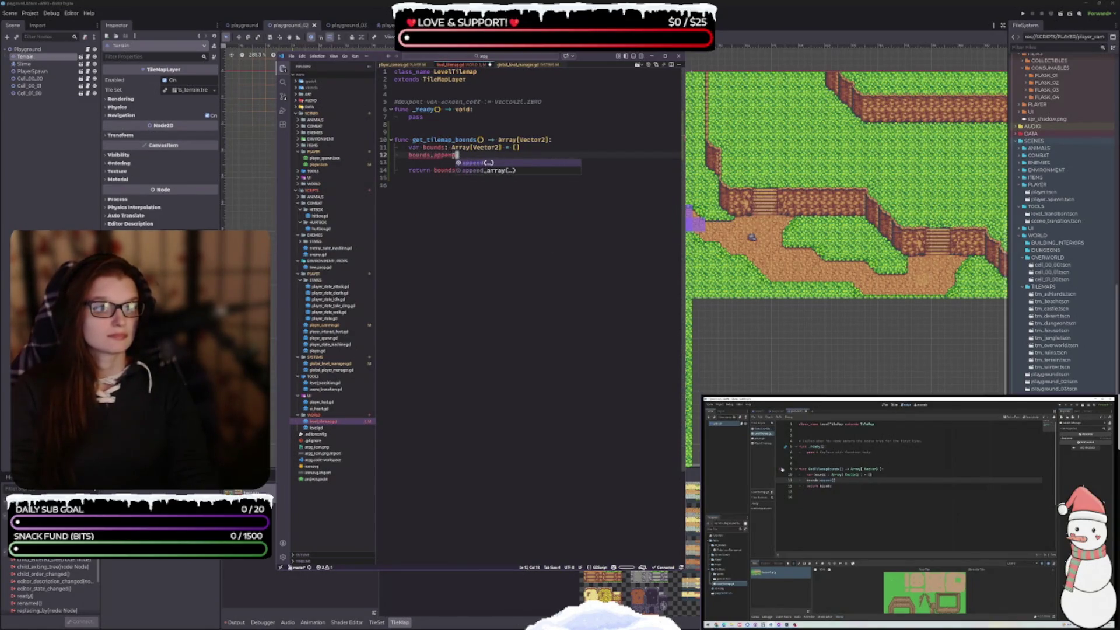
key("Return")
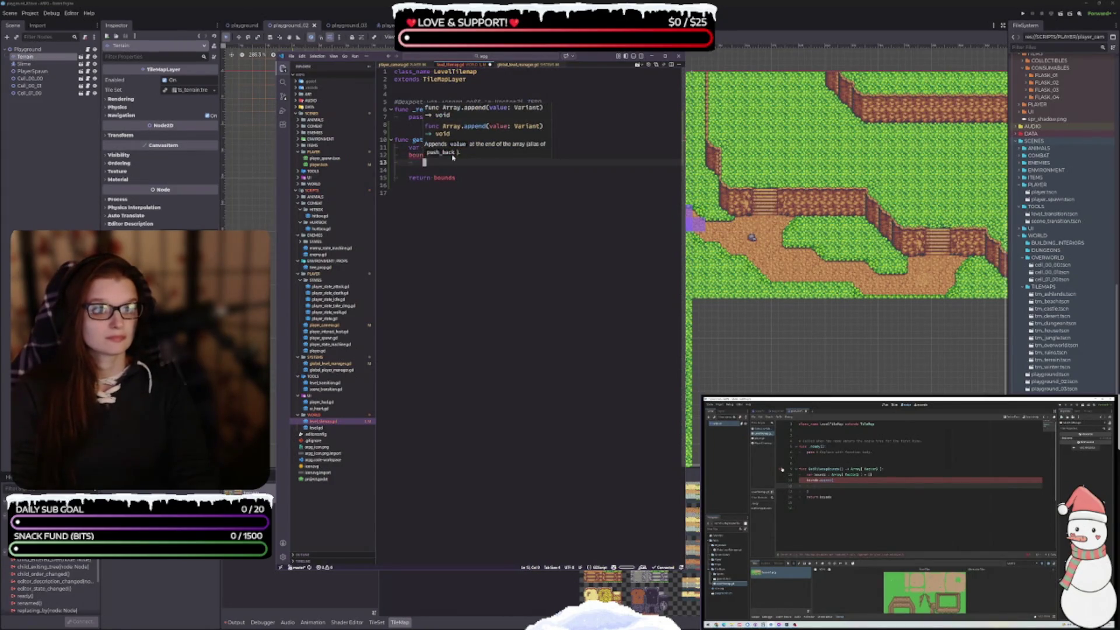
key("Return")
key("Escape")
left_click(432, 163)
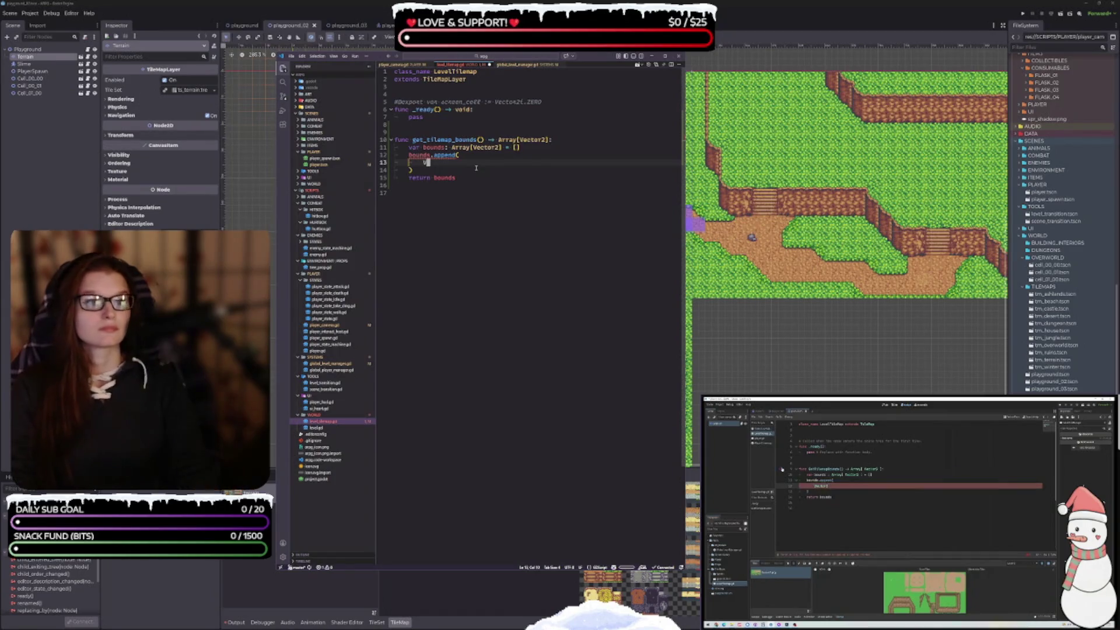
type("V")
key("BackSpace")
key("Tab")
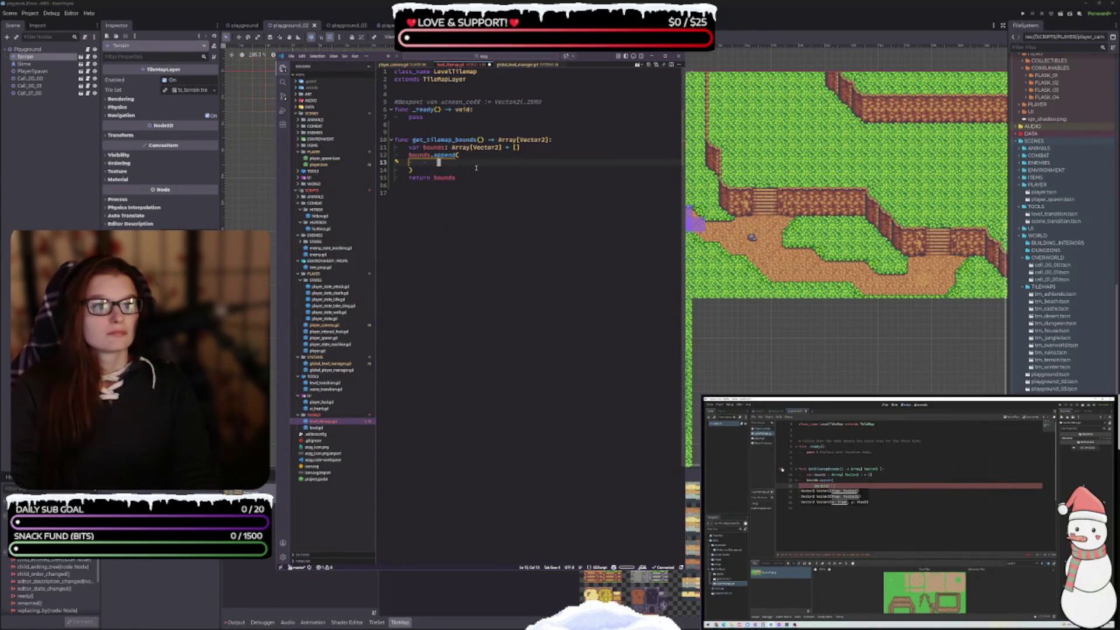
type("Vec")
left_click(476, 169)
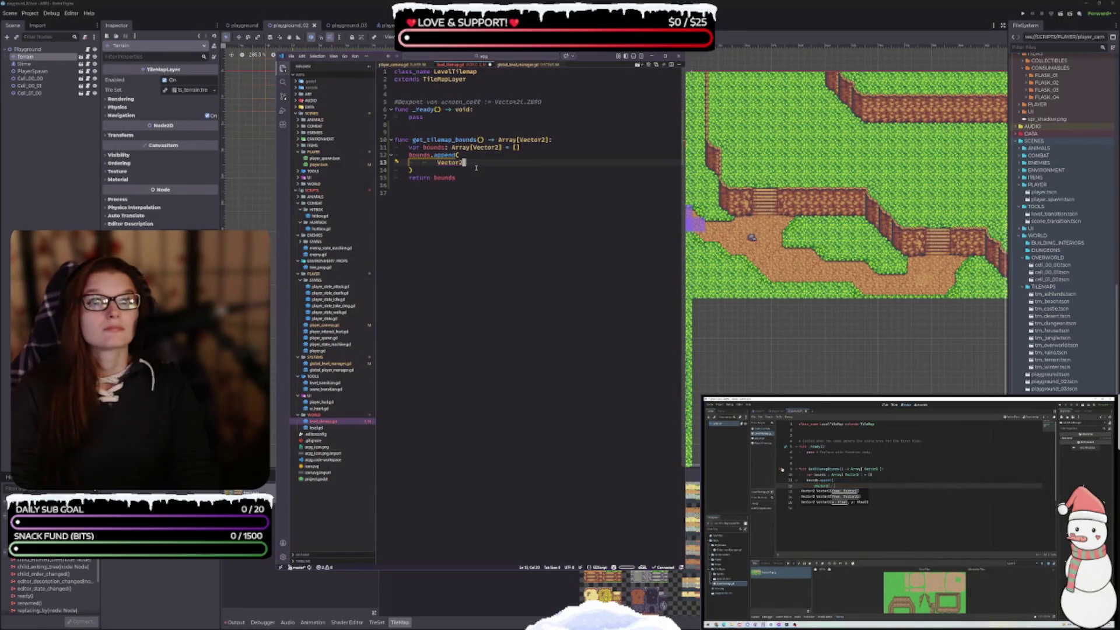
type("(")
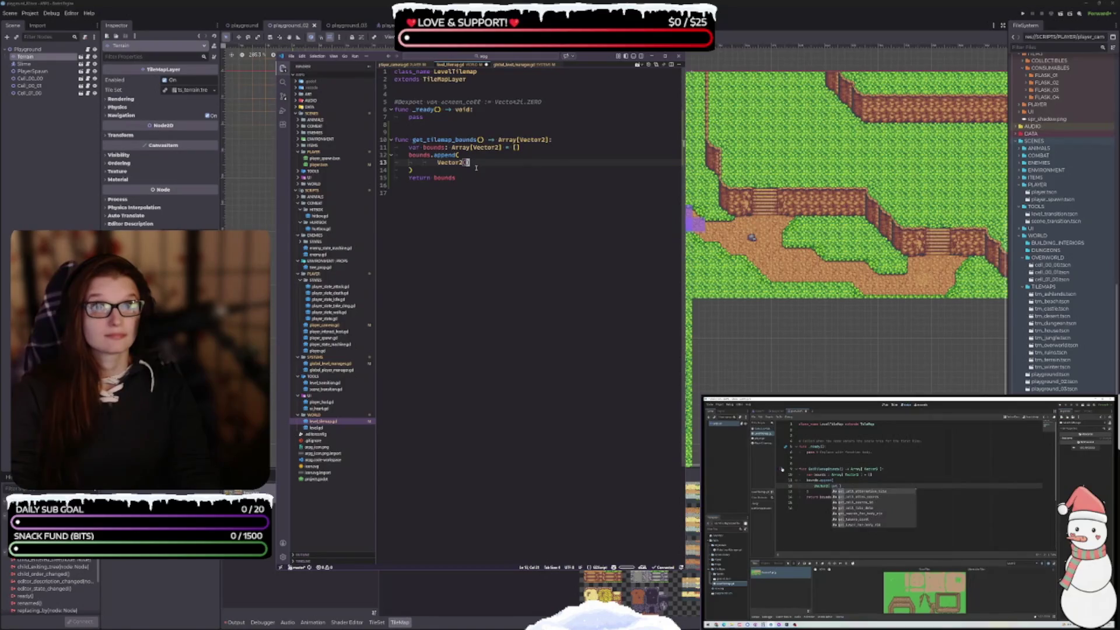
Step: Write get_used_rect().position + as the start of the Vector2 argument
type("get)use")
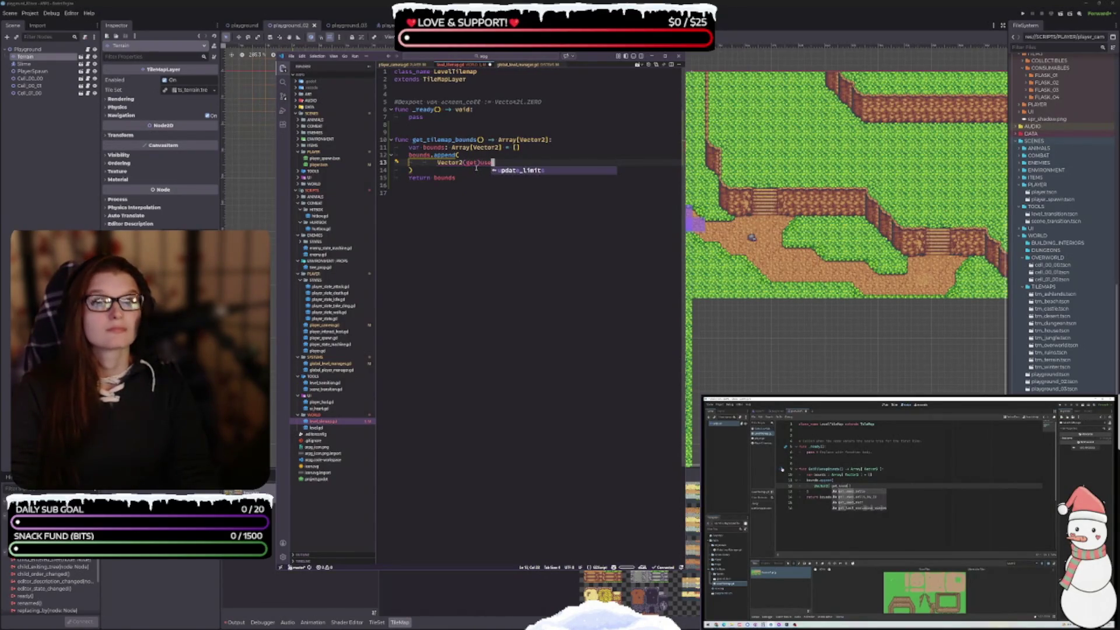
key("BackSpace")
key("BackSpace")
key("BackSpace")
type("_use")
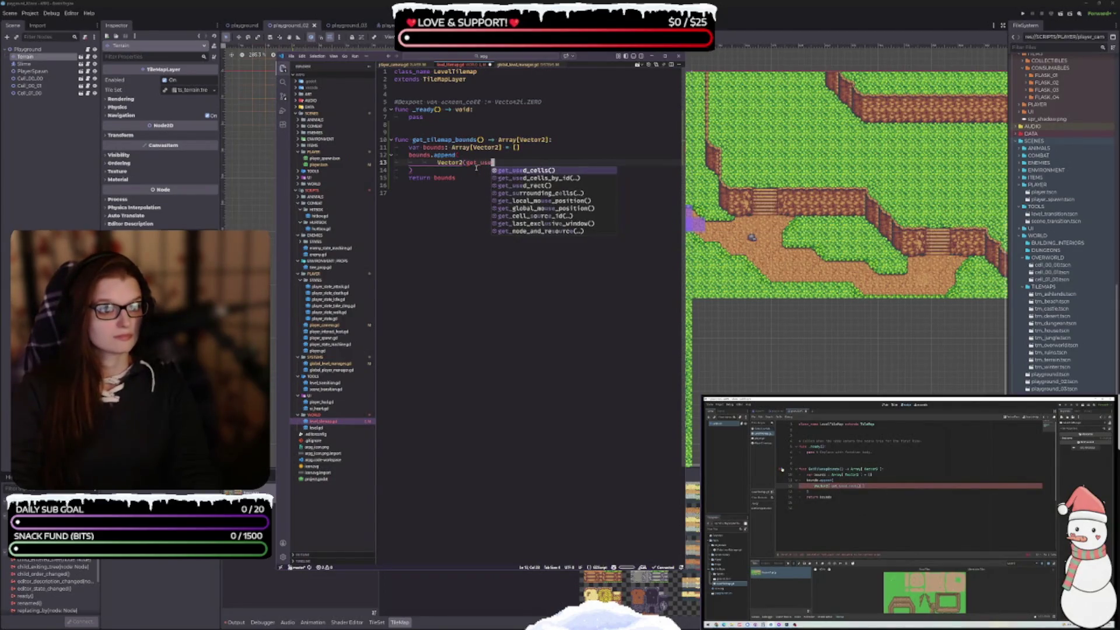
key("Down")
key("Down")
key("Return")
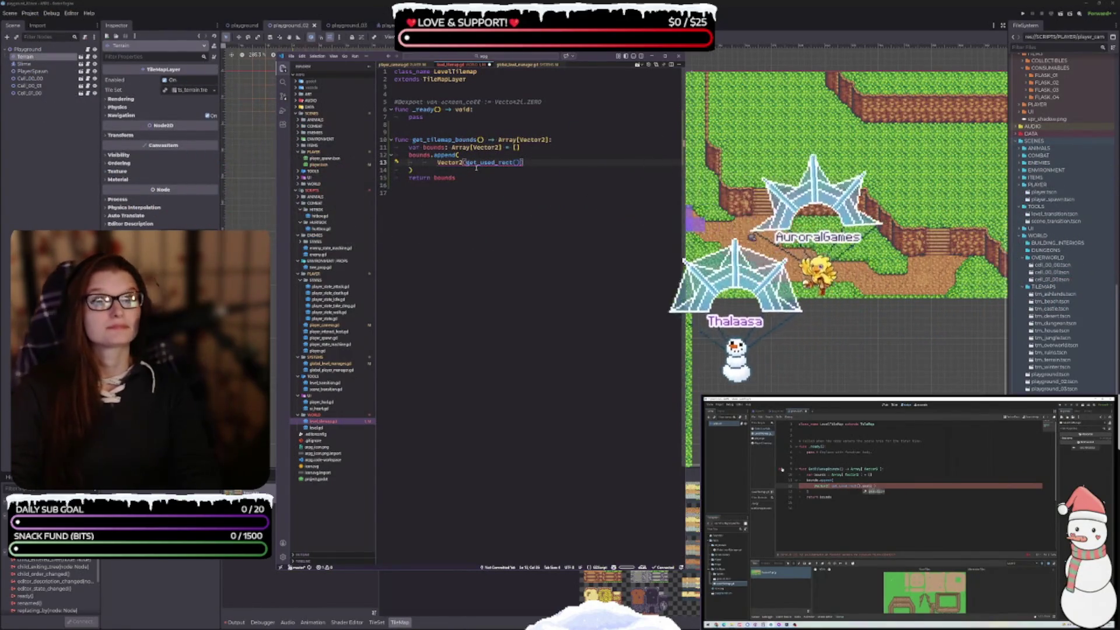
type(".pos")
key("Return")
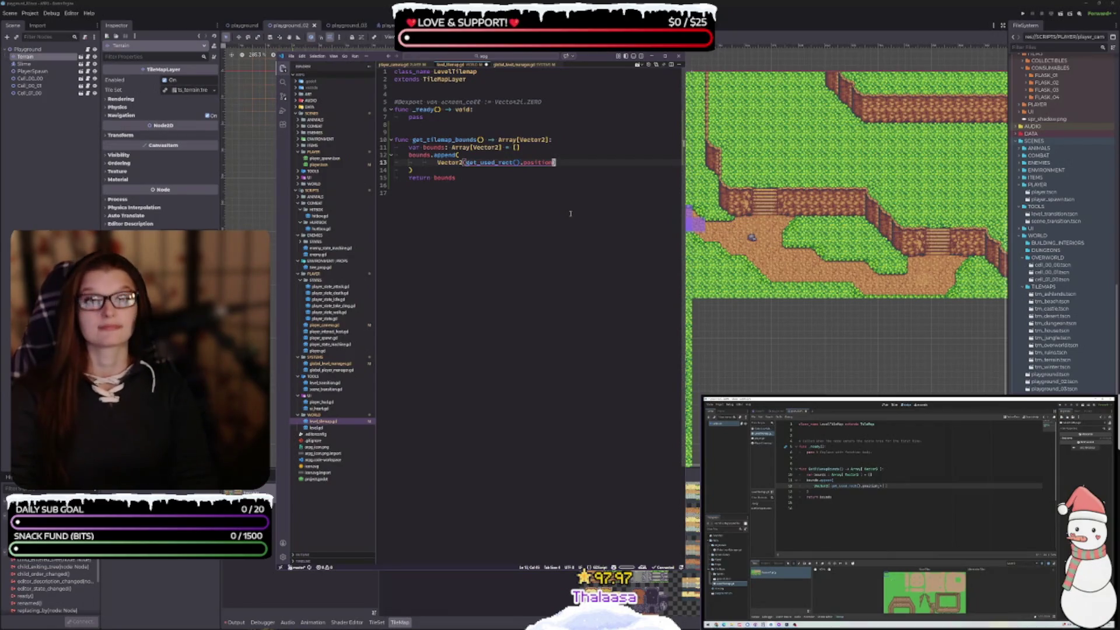
type("+")
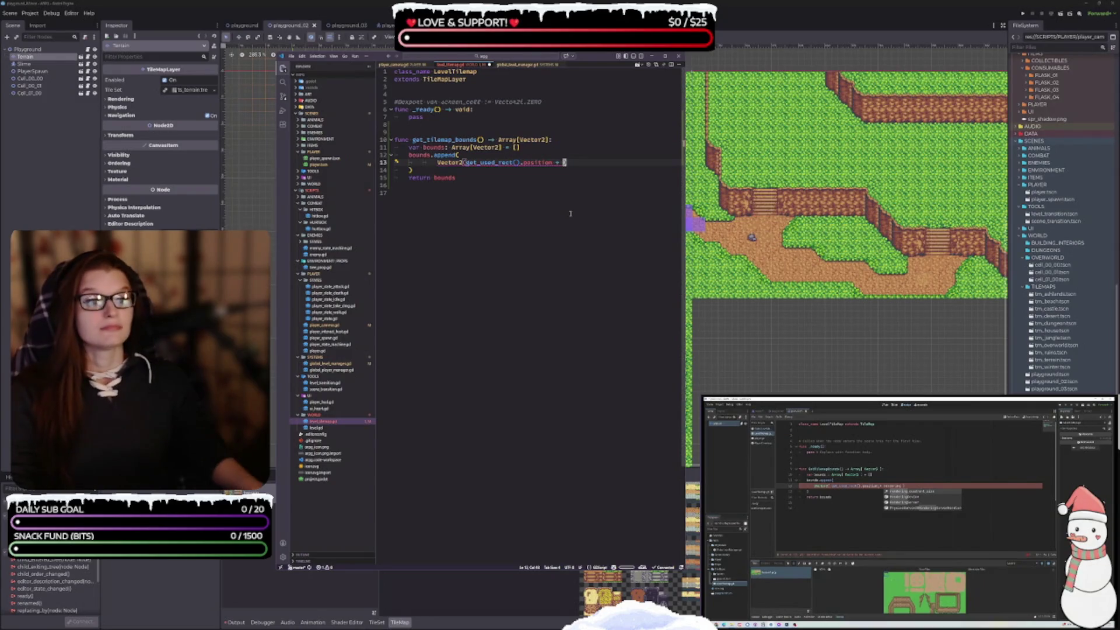
key("space")
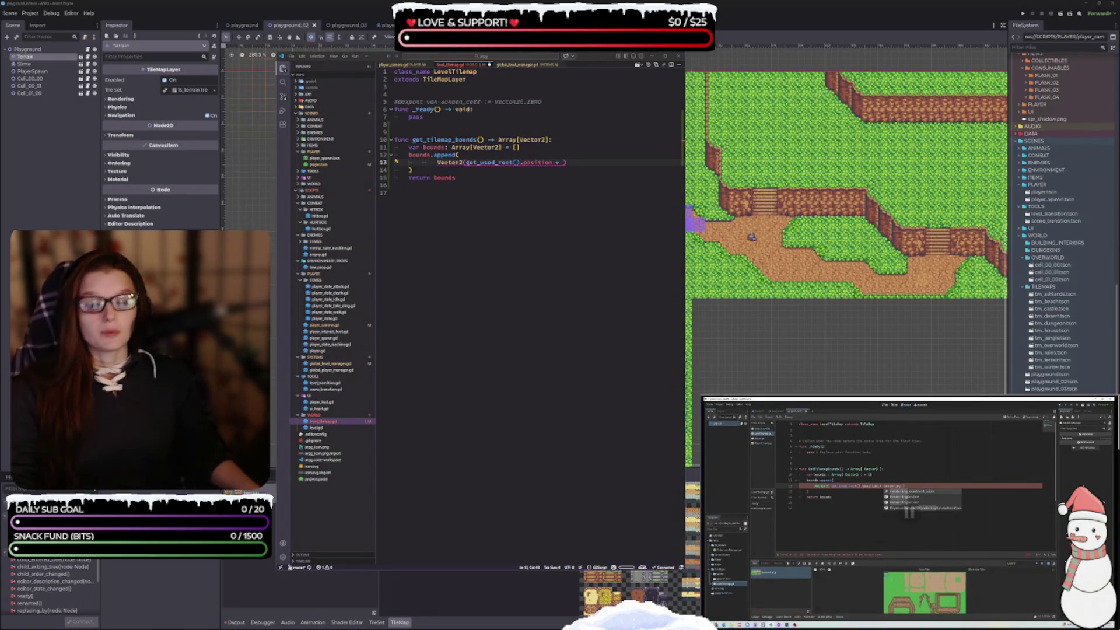
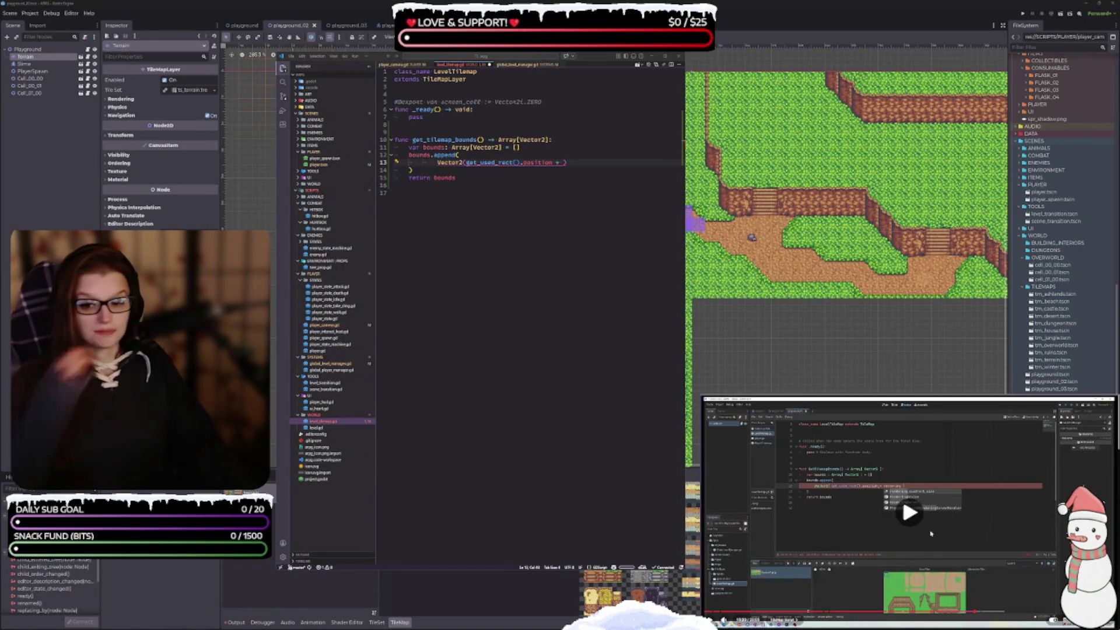
Step: Complete line 13 as position + rendering_quadrant_size, then bring up player_camera.gd
left_click(566, 162)
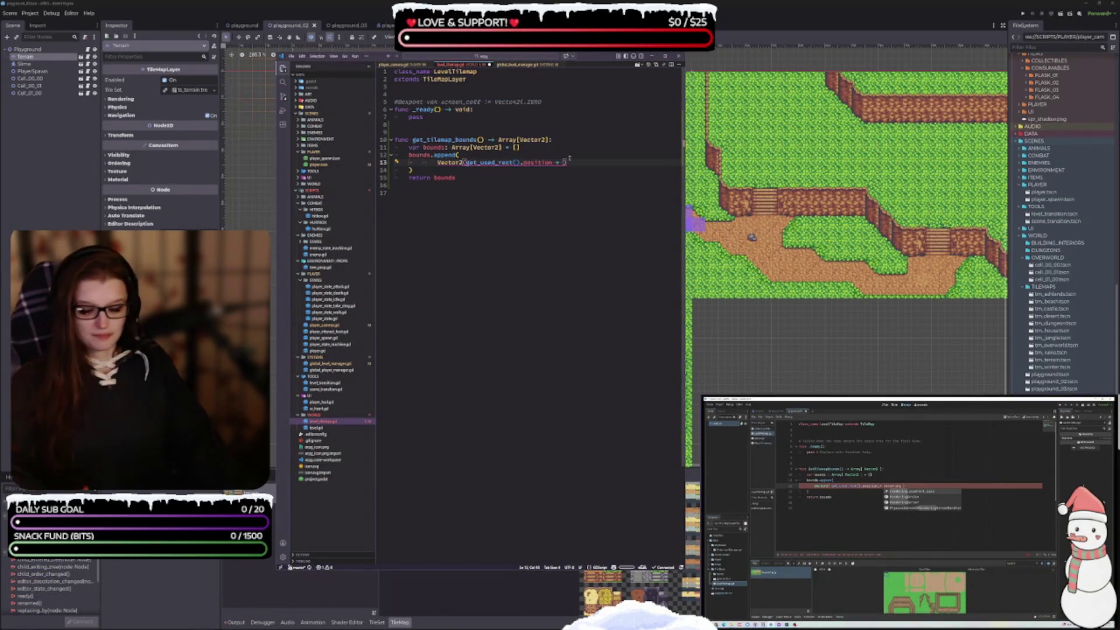
type("rendering")
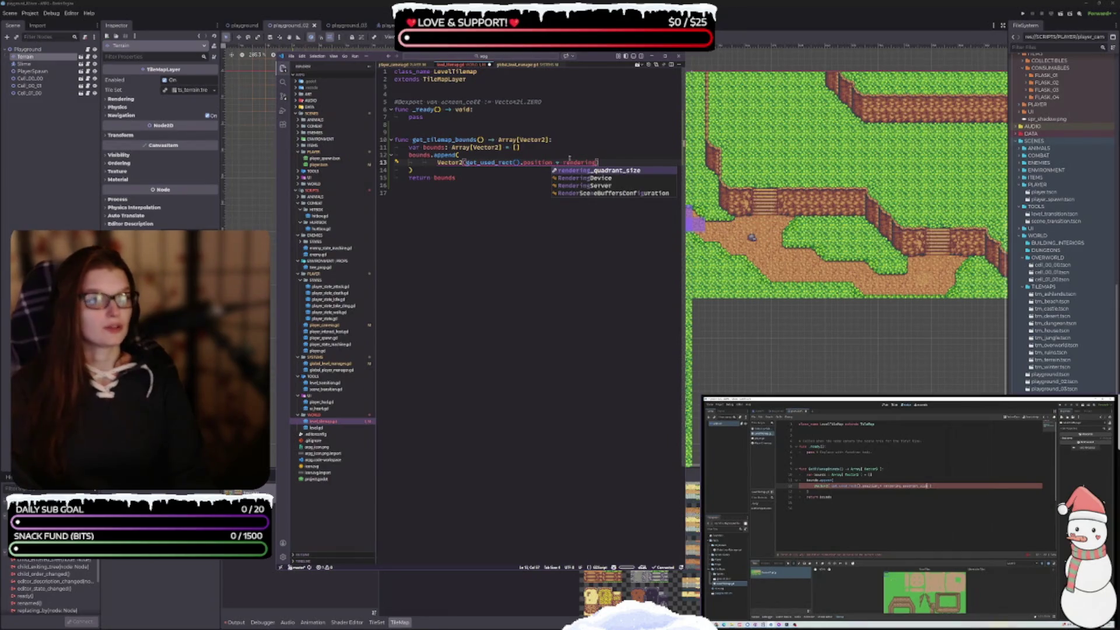
key("Return")
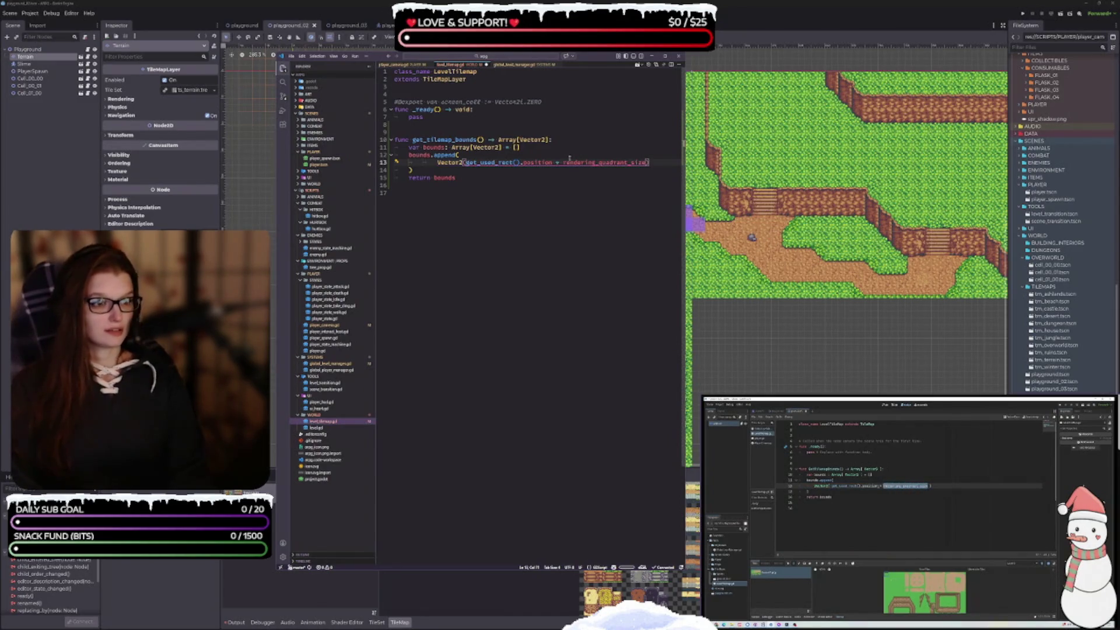
key("End")
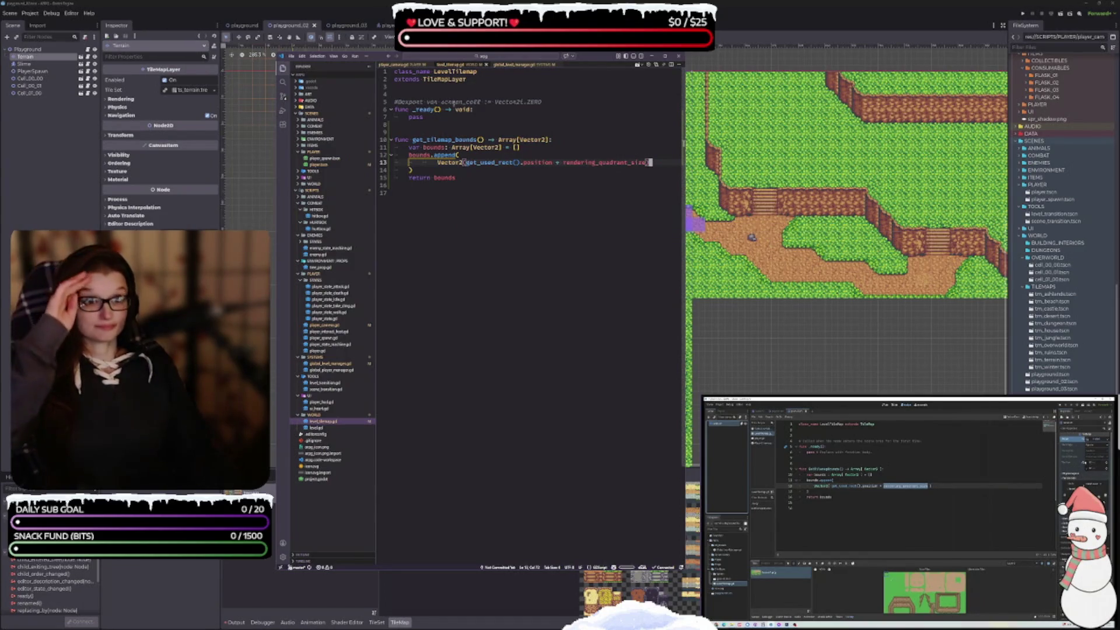
left_click(399, 66)
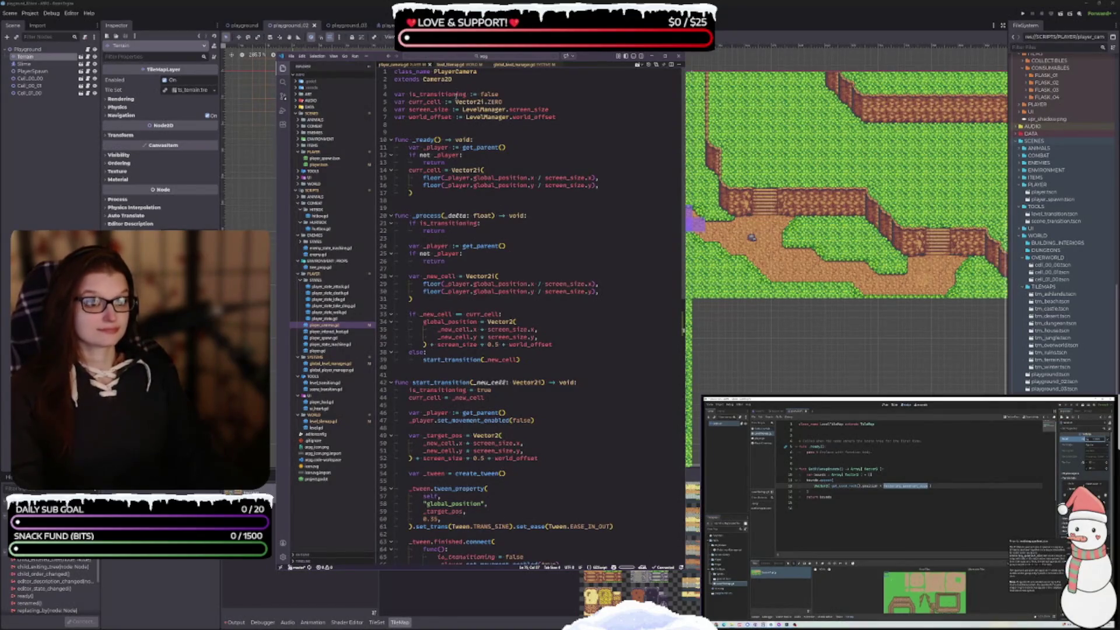
Step: After glancing at global_level_manager.gd, outdent level_tilemap.gd's Vector2 line under bounds.append(
left_click(505, 65)
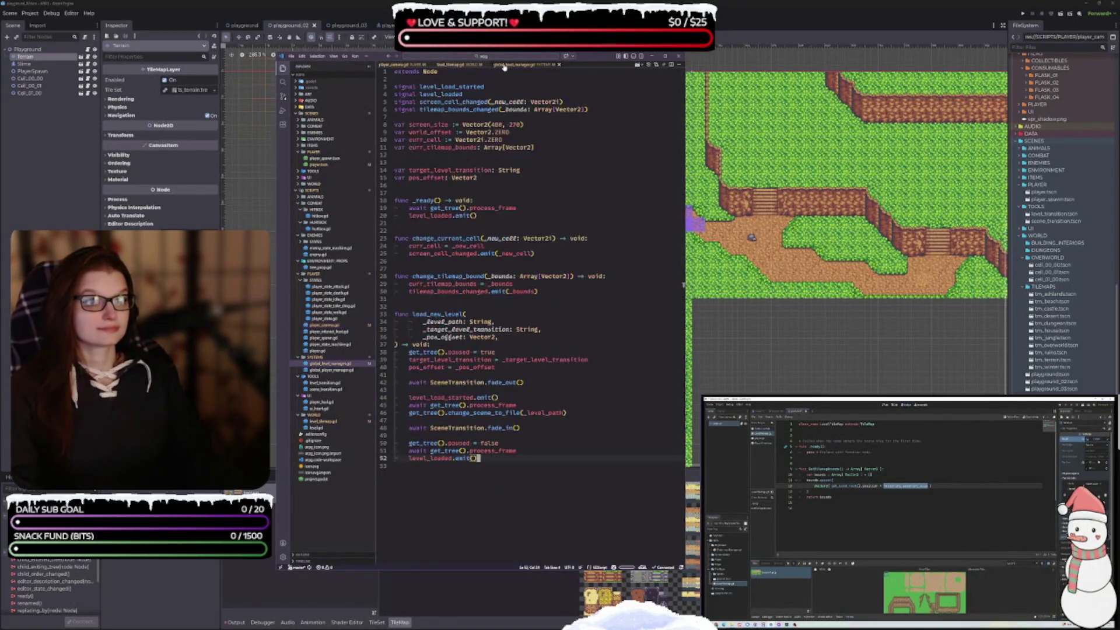
left_click(446, 64)
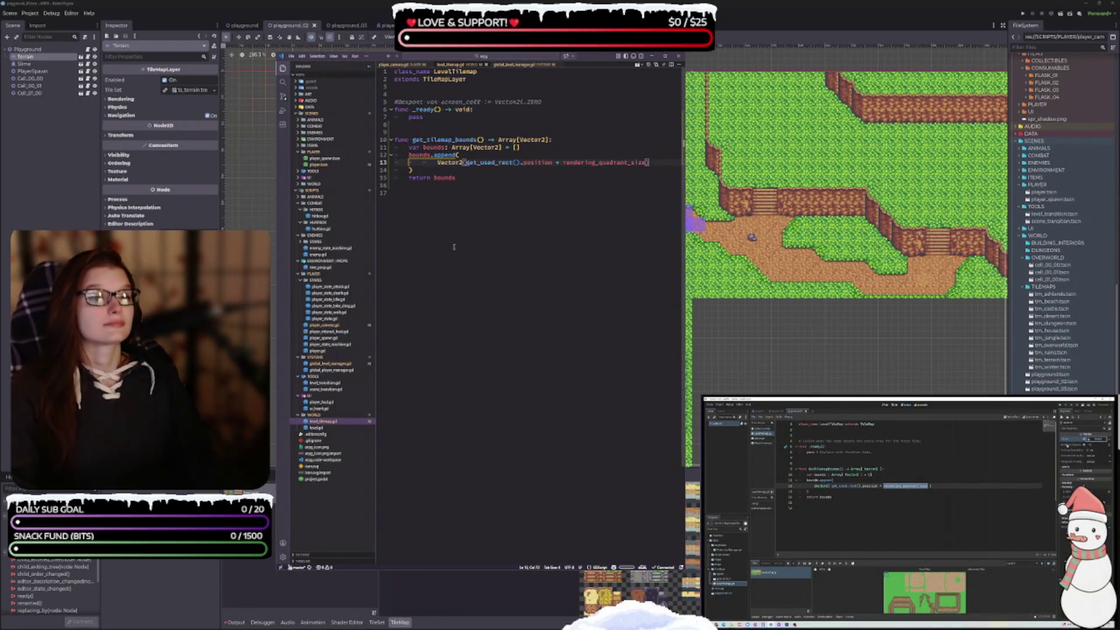
key("Home")
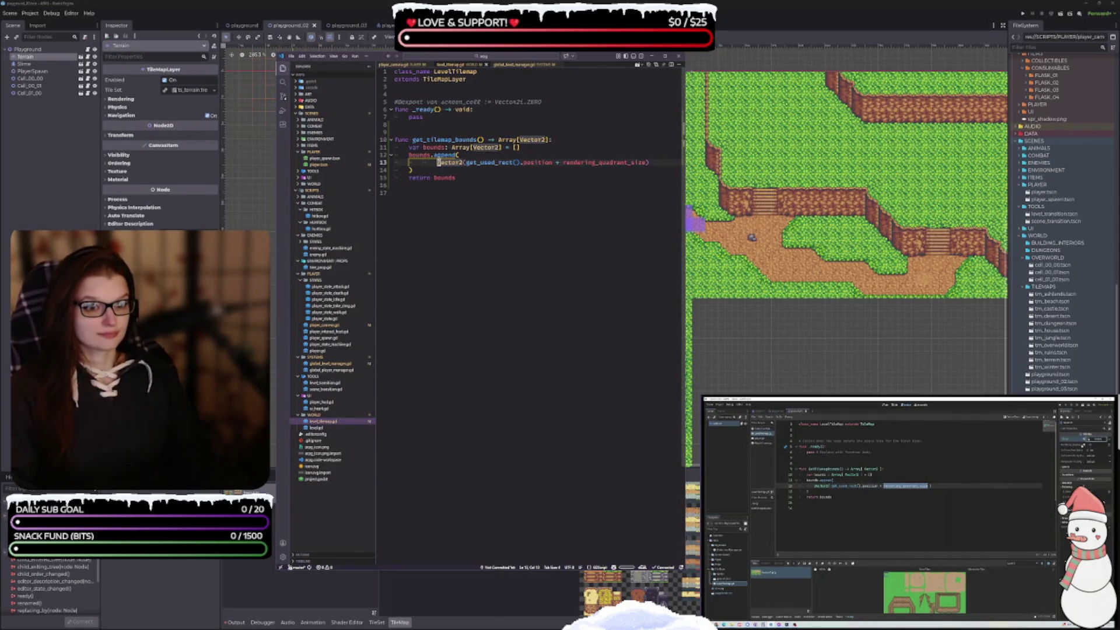
key("BackSpace")
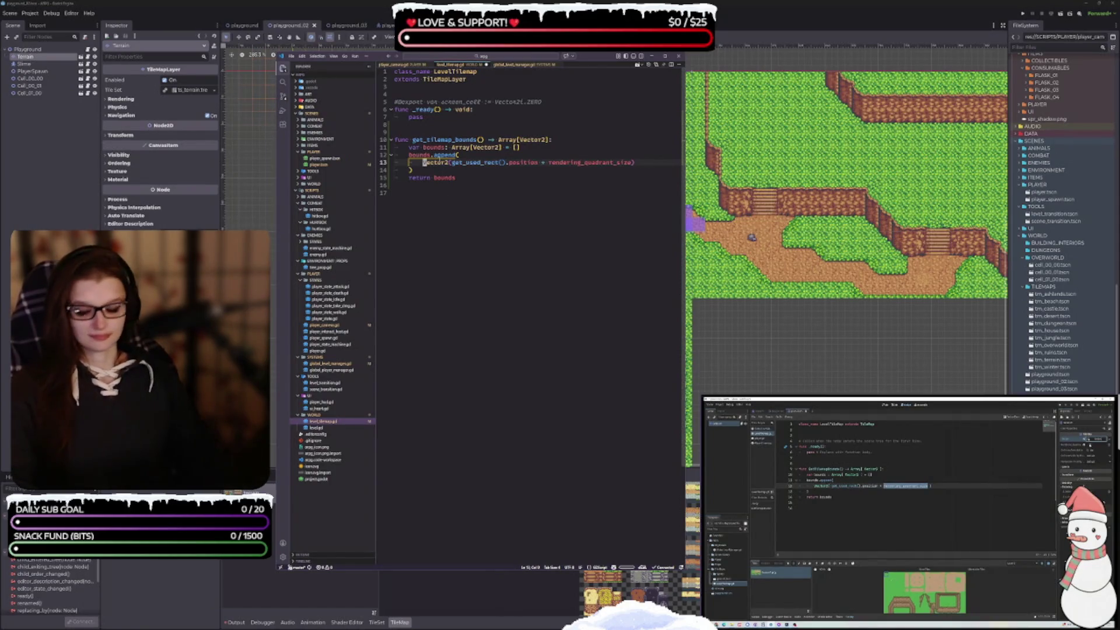
left_click(460, 177)
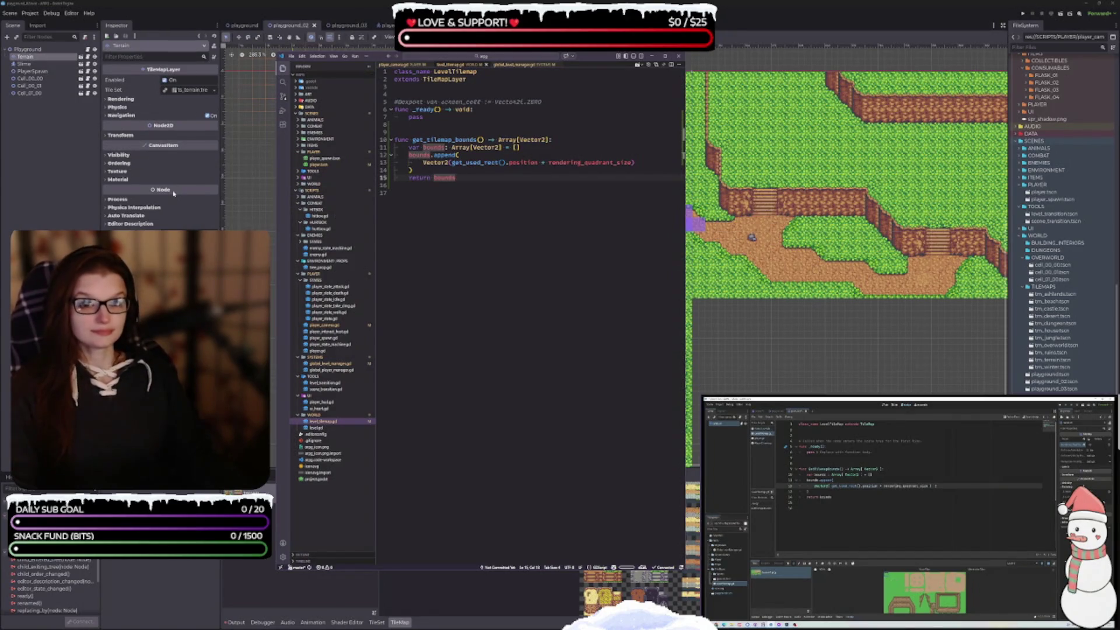
Step: Peek at the Godot editor, then return to the code editor's return bounds line
left_click(121, 98)
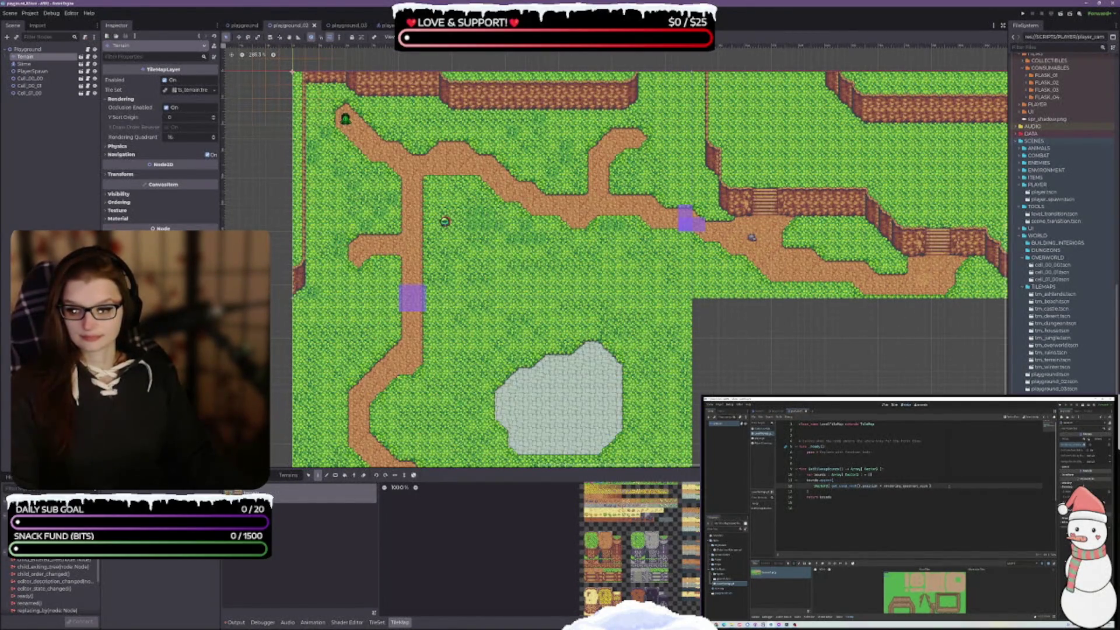
key("alt+Tab")
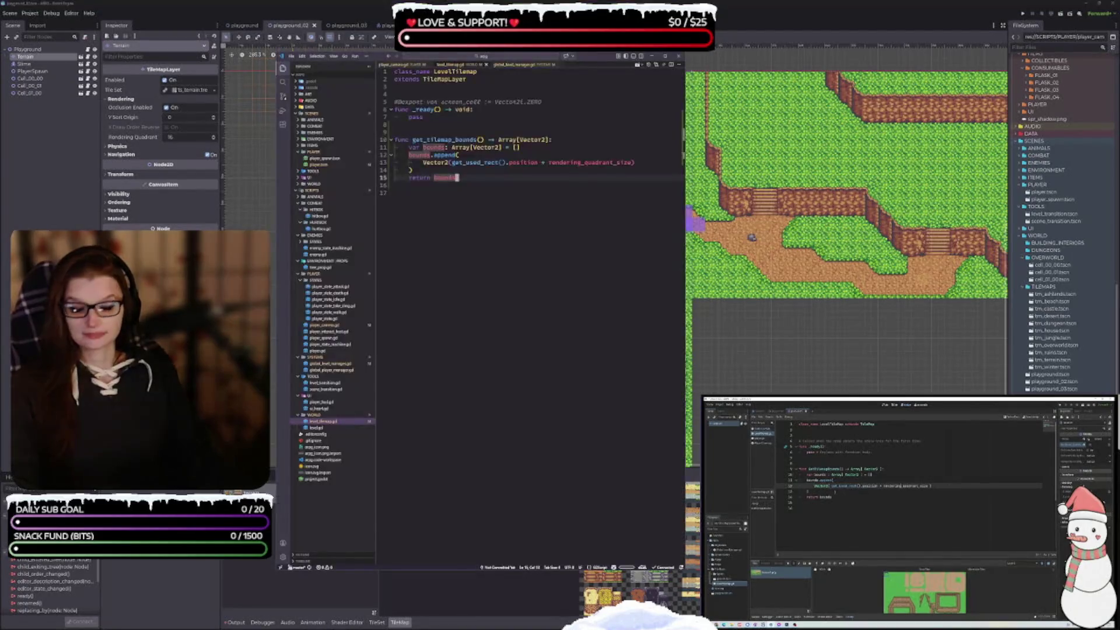
left_click(478, 177)
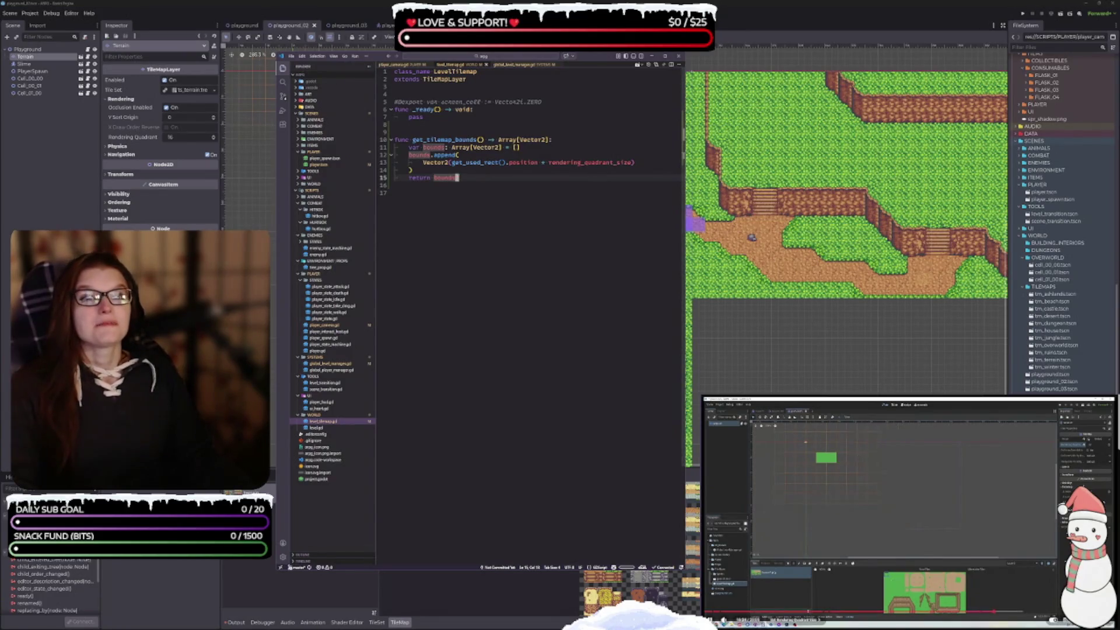
left_click(899, 519)
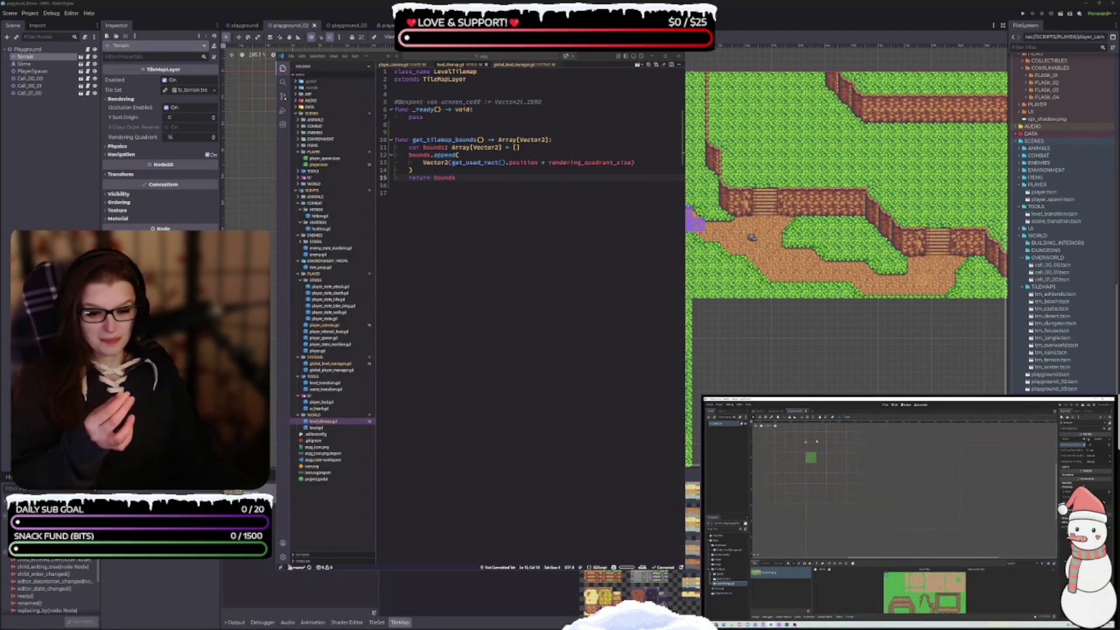
scroll(922, 538, "down", 5)
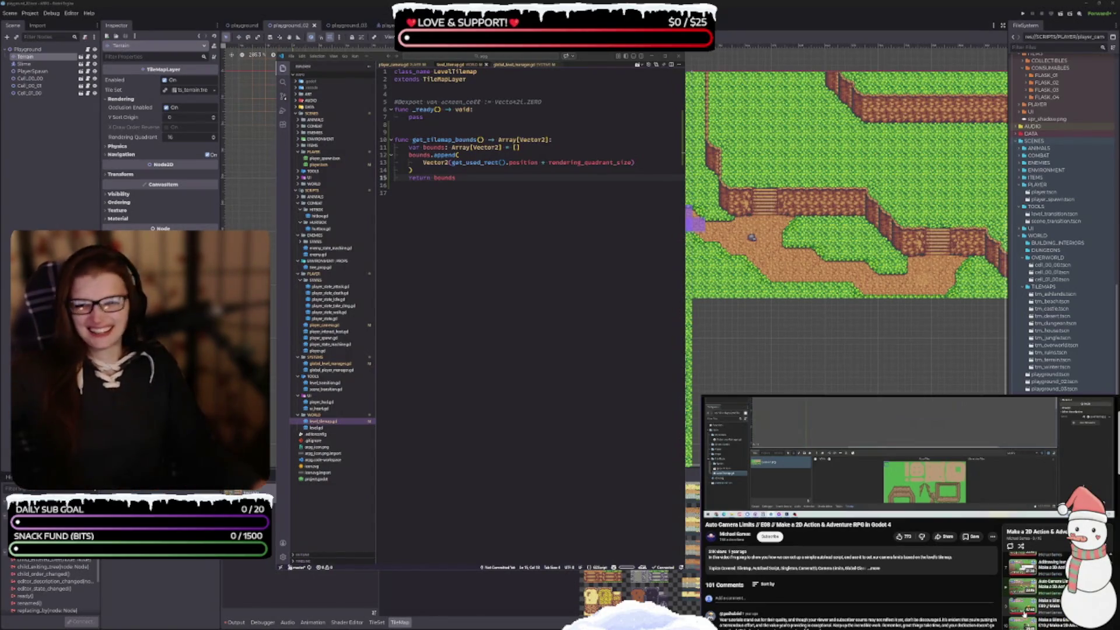
key("f")
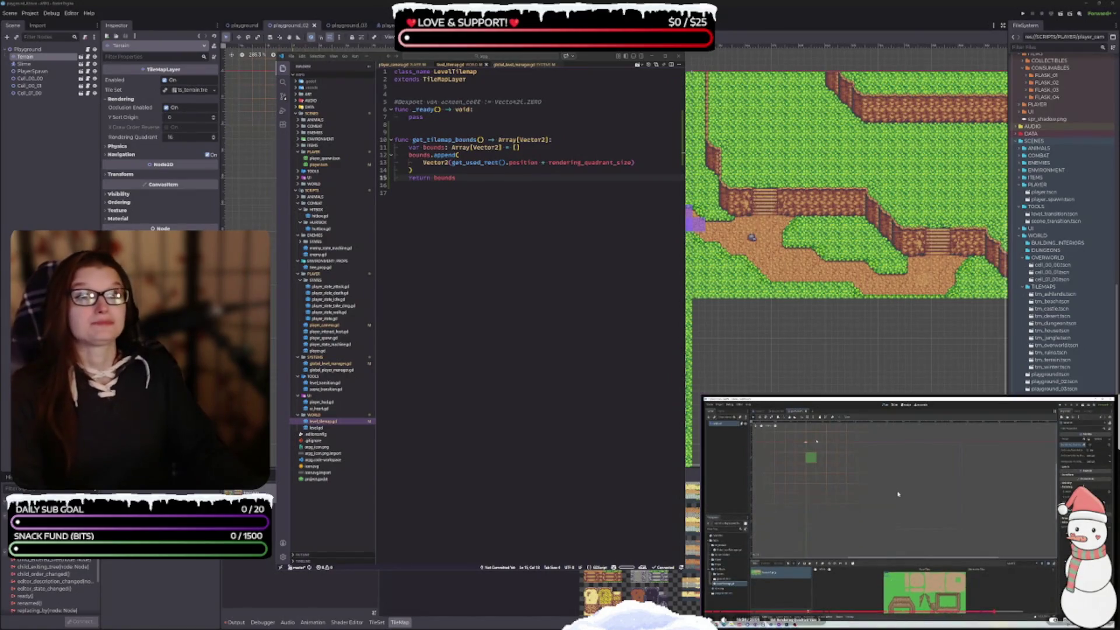
left_click(891, 501)
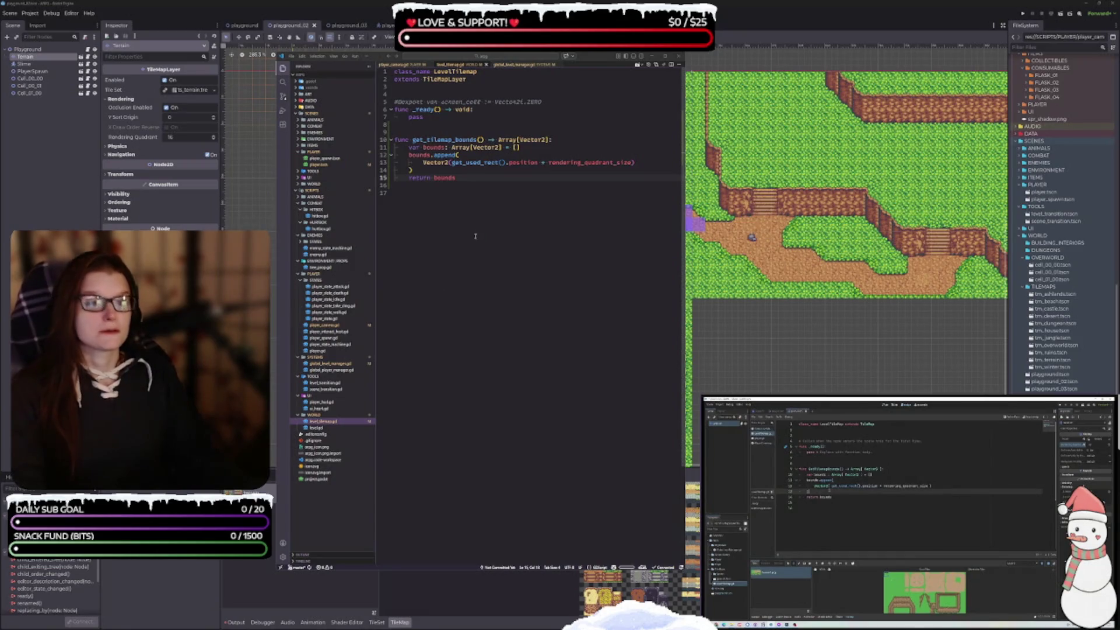
left_click(426, 170)
Step: Add a second bounds.append(Vector2(get_used_rect().end + rendering_quadrant_size)) before return bounds
key("Return")
type("bounds.append")
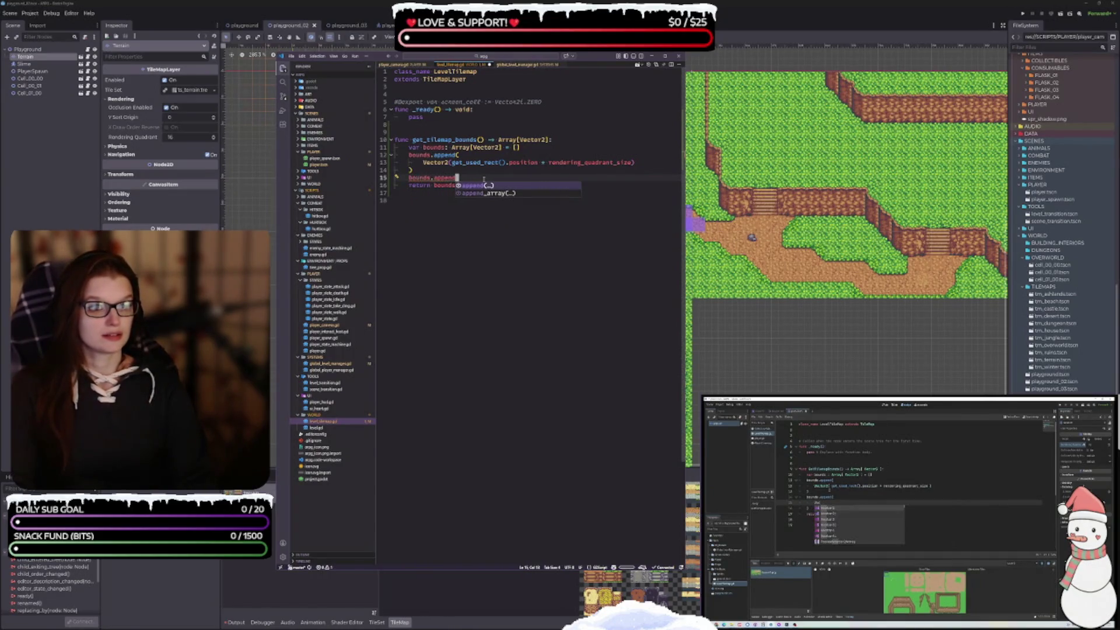
key("Escape")
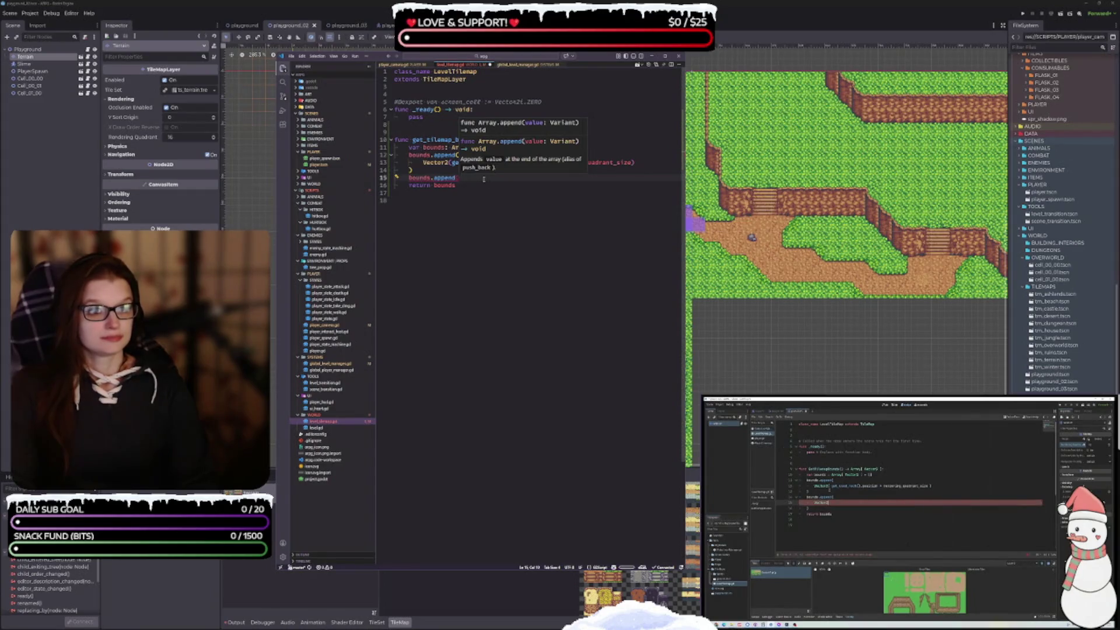
key("Return")
key("Return")
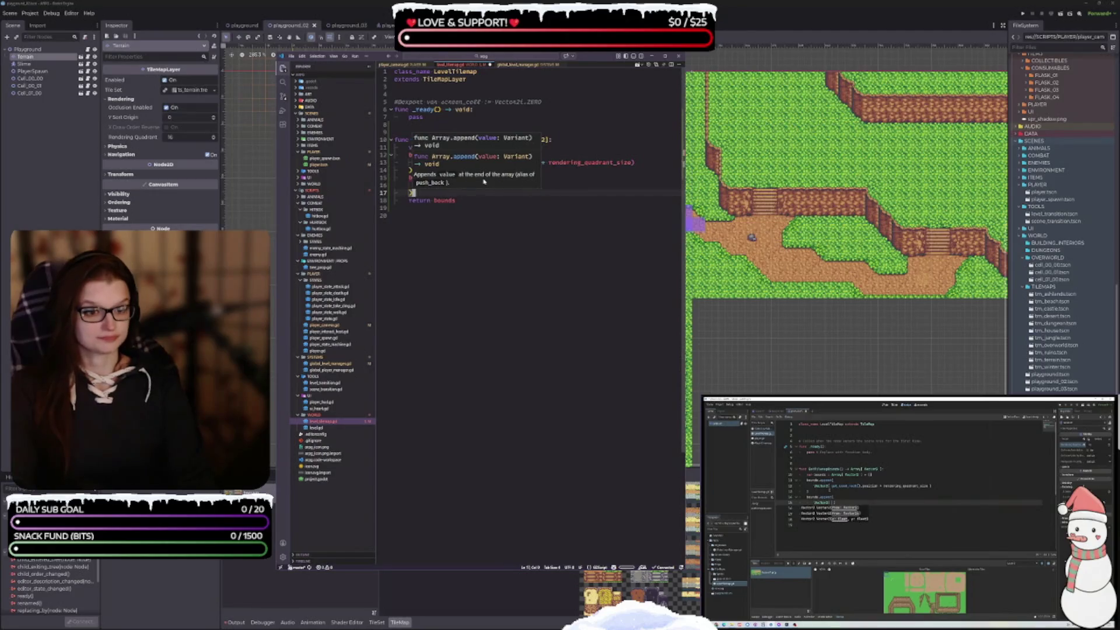
key("Up")
type("Vector2")
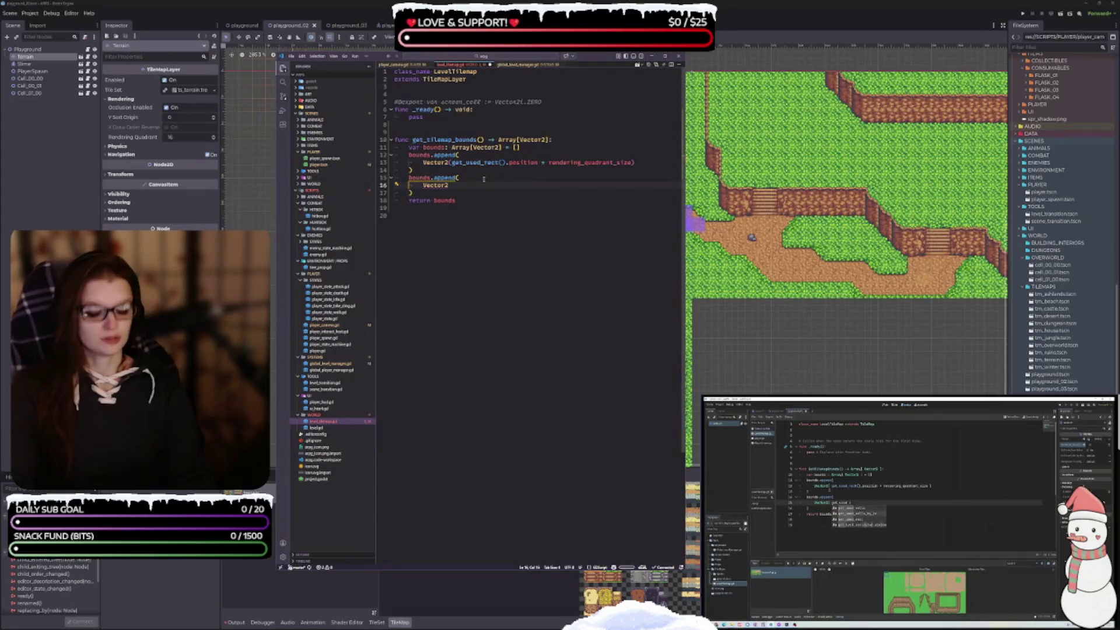
type("(get")
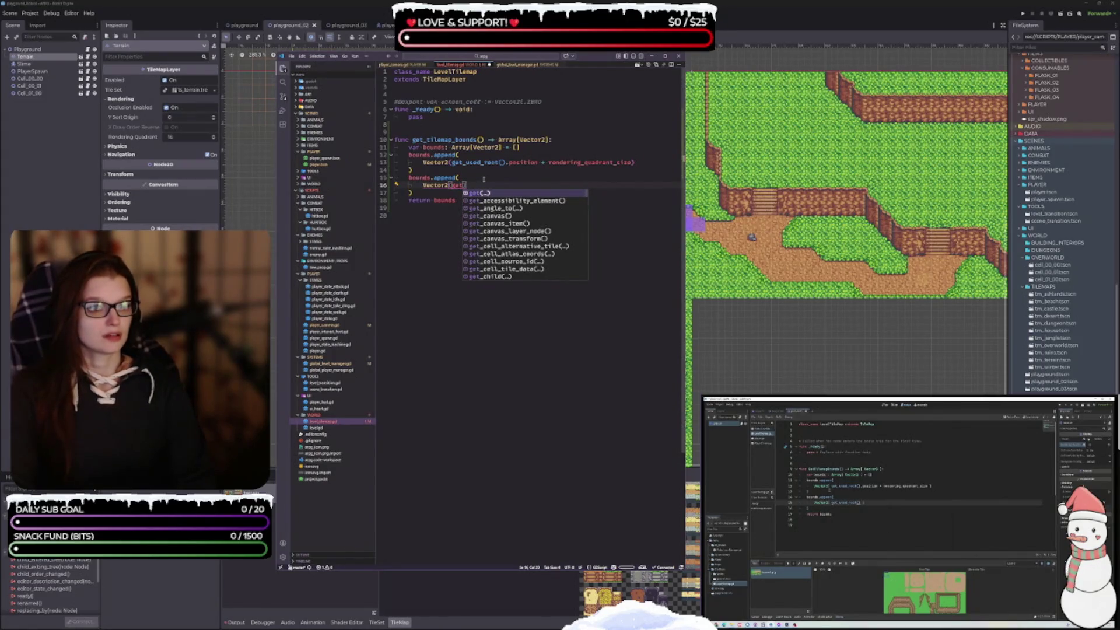
type("_used")
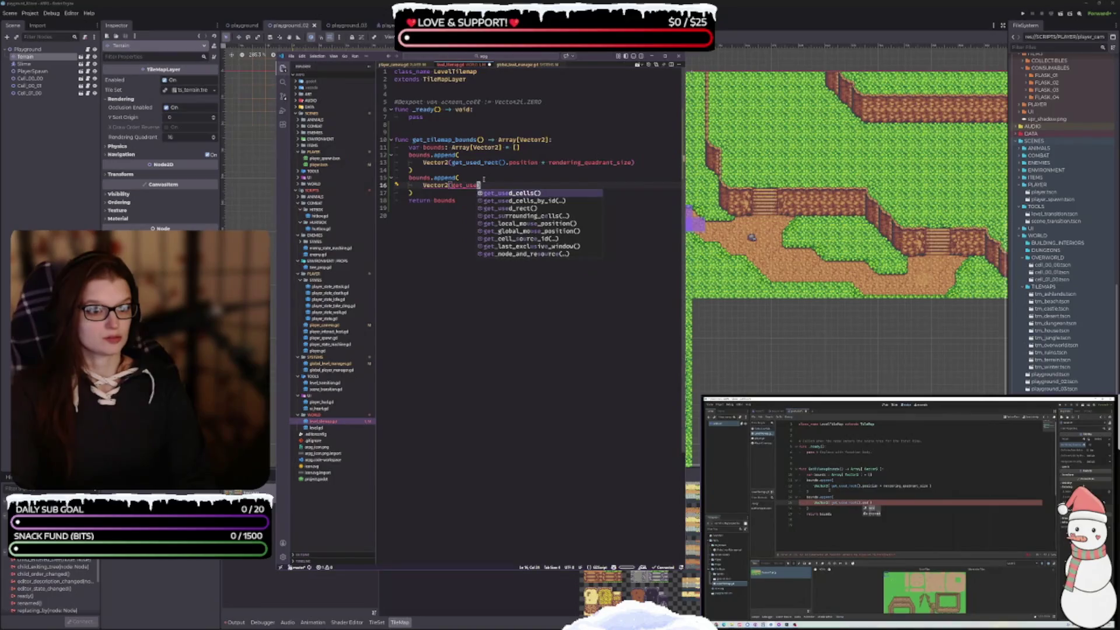
key("Down")
key("Down")
key("Return")
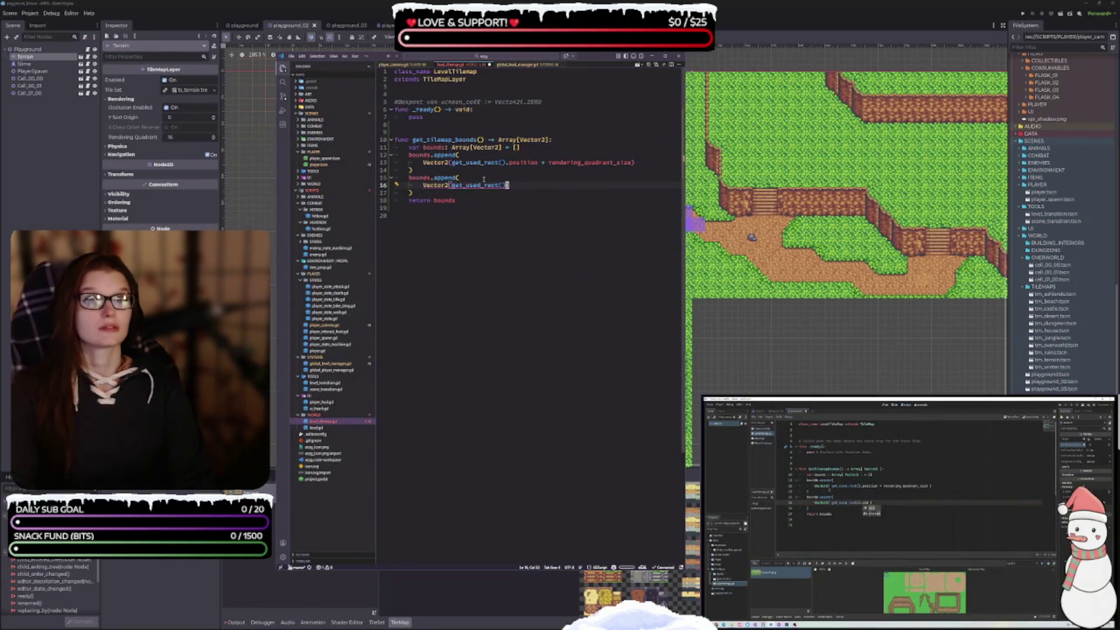
type(".end")
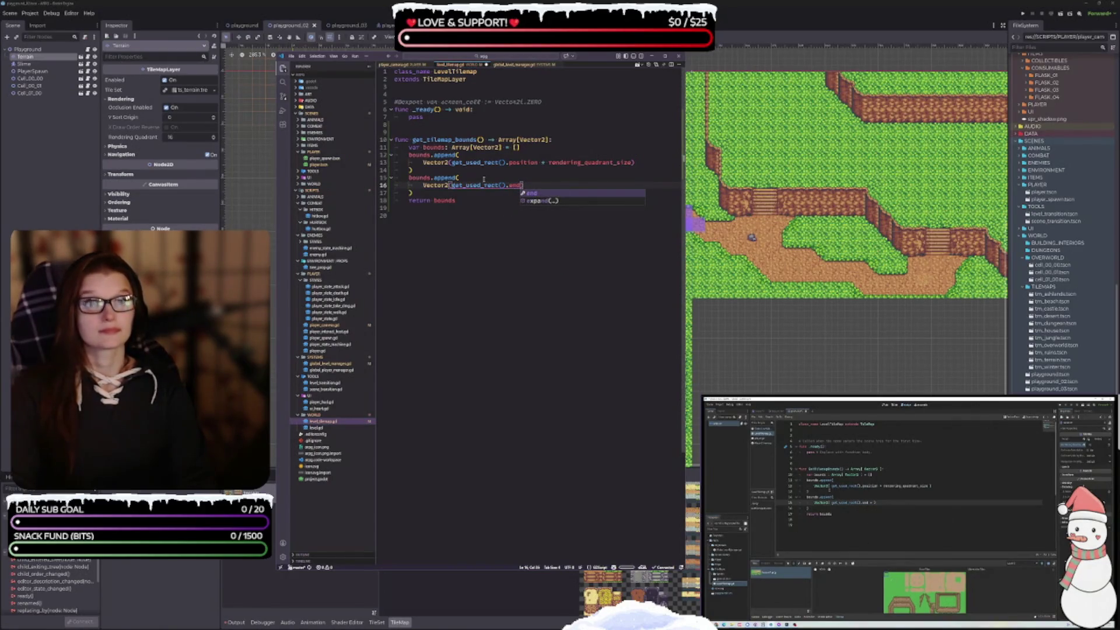
type(" + rende")
key("Return")
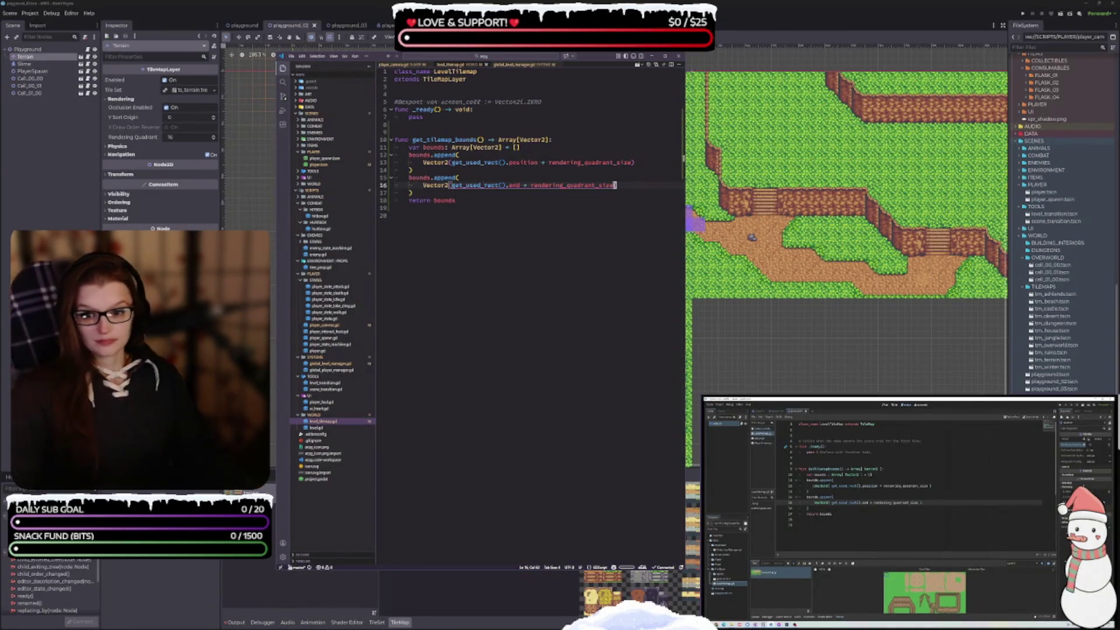
mouse_move(902, 500)
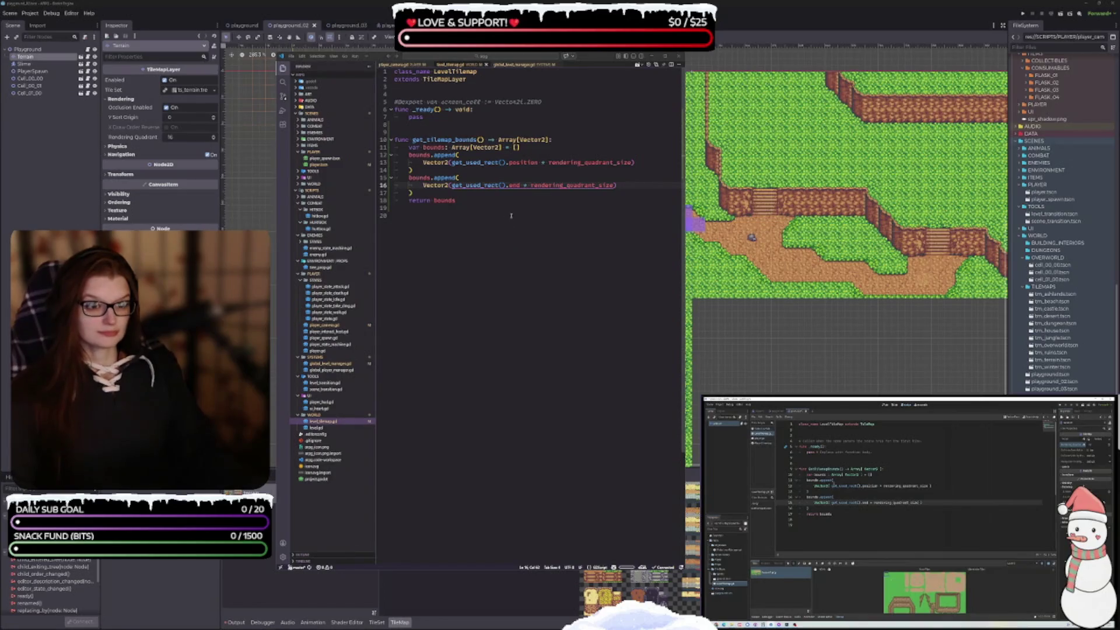
left_click(495, 201)
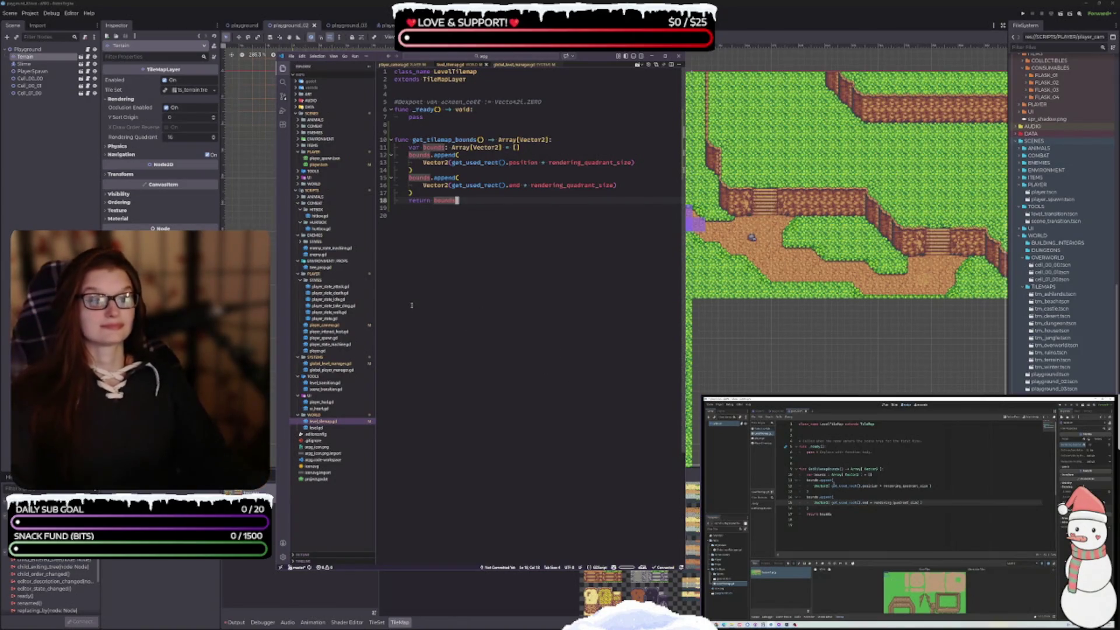
left_click(920, 495)
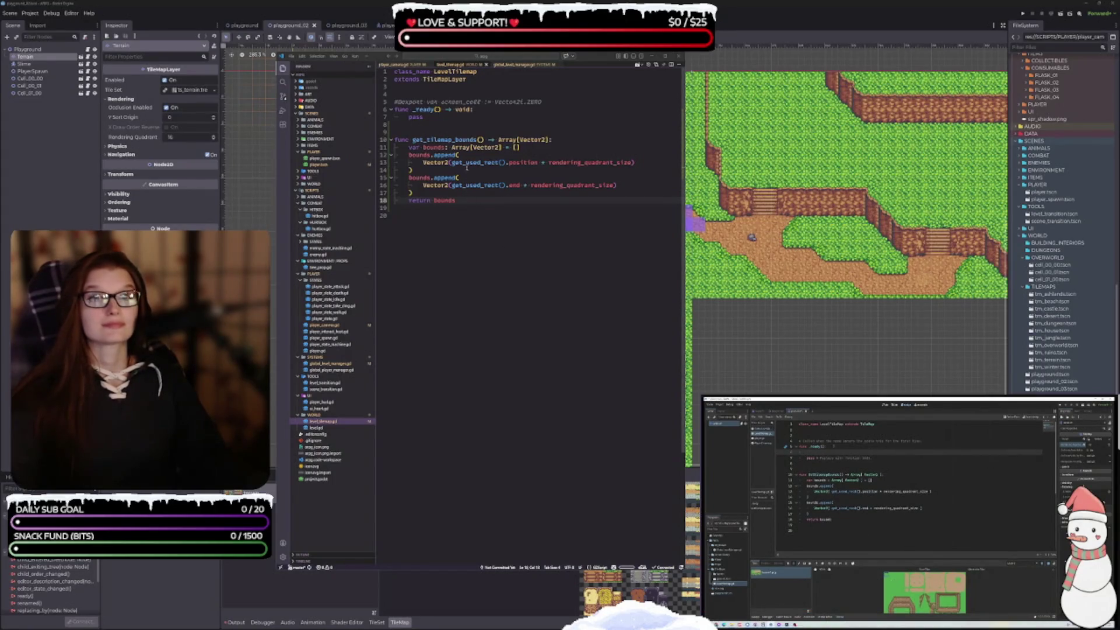
left_click(443, 118)
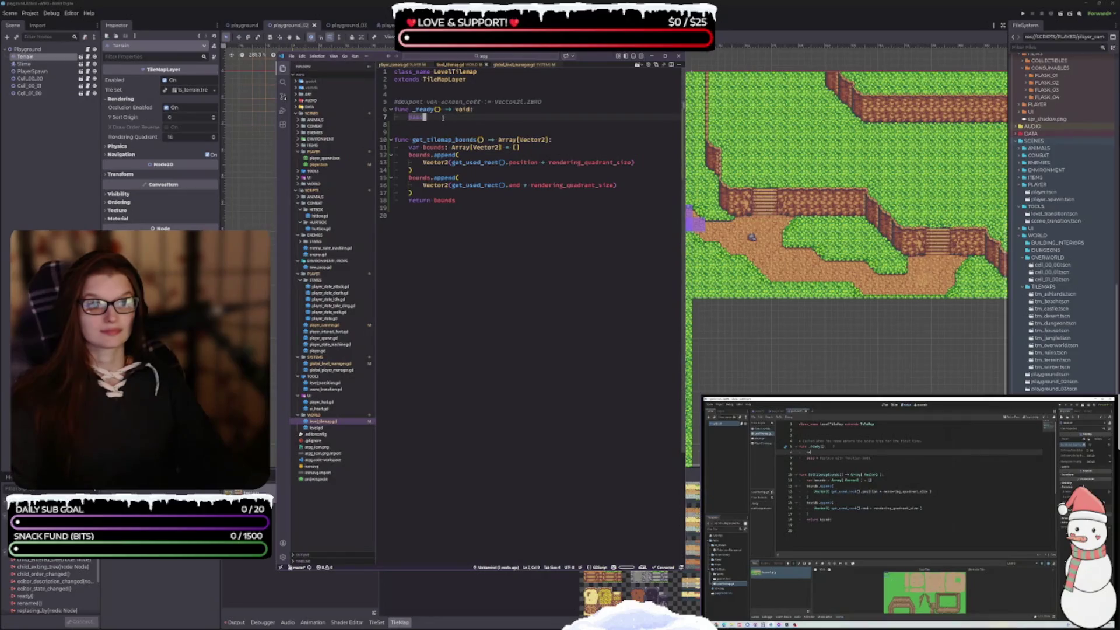
Step: Replace pass in _ready with LevelManager.change_tilemap_bound(get_tilemap_bounds()), correcting the wrong autocomplete
key("BackSpace")
key("BackSpace")
key("BackSpace")
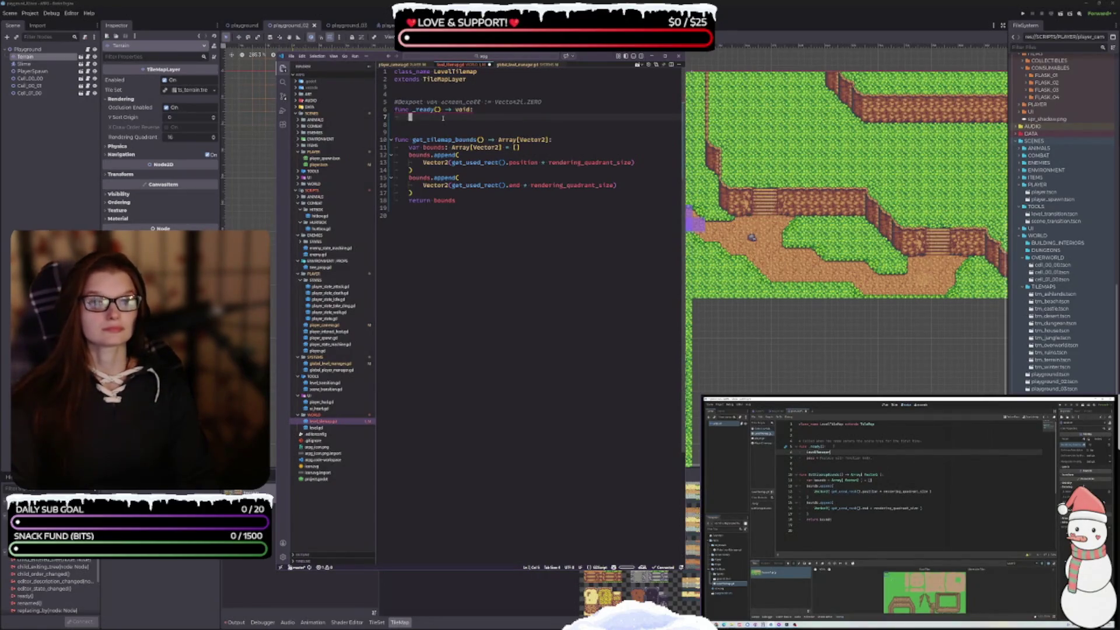
type("LevelManager")
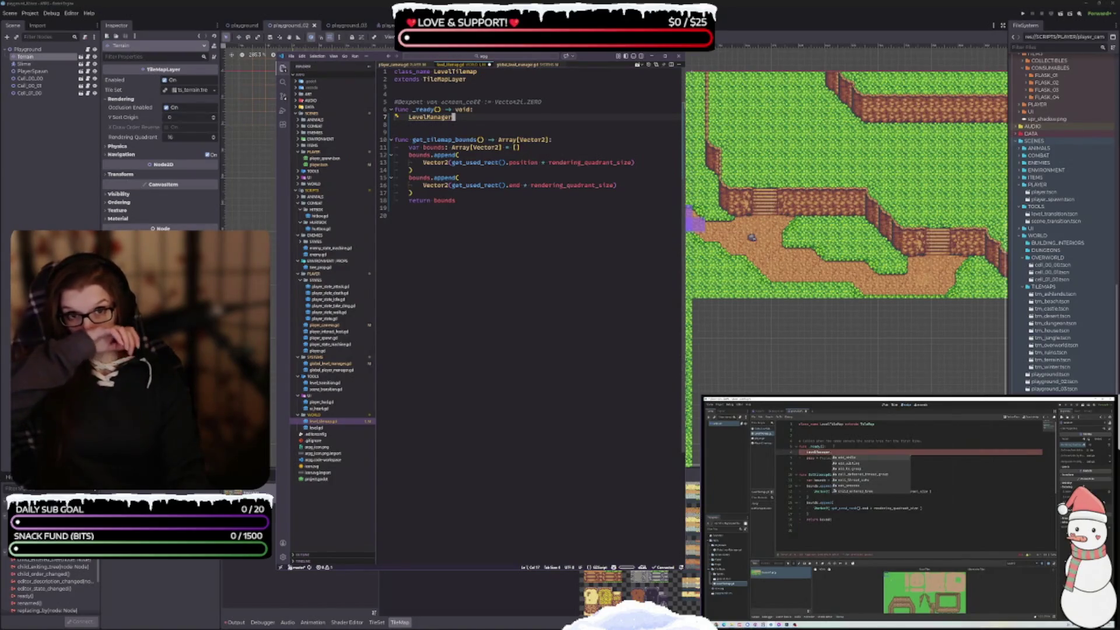
type(".cha")
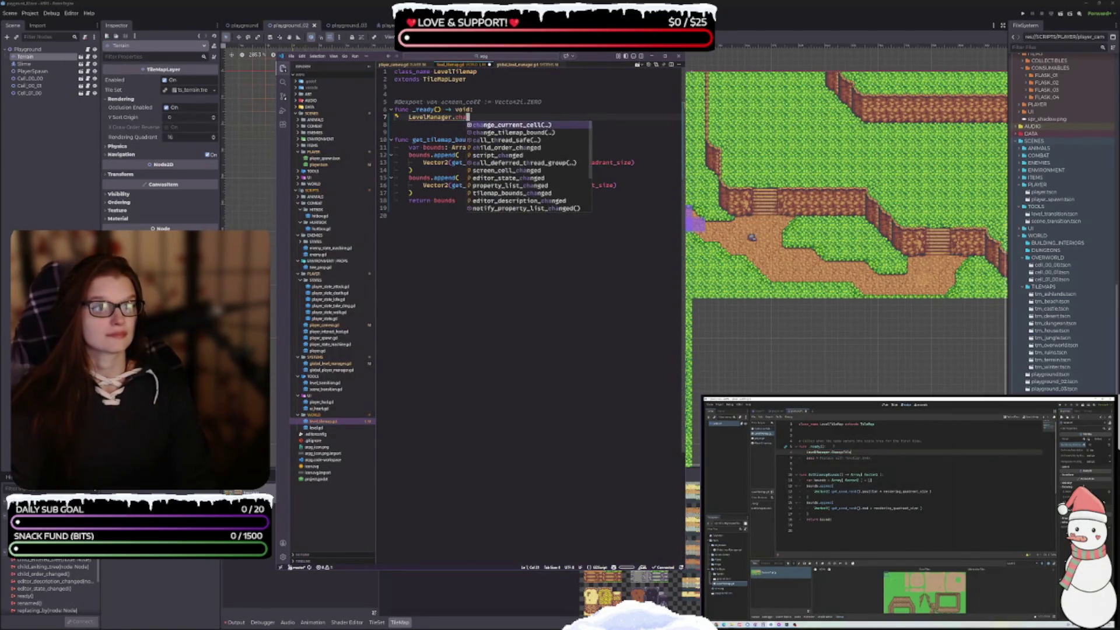
key("Return")
key("BackSpace")
key("BackSpace")
key("BackSpace")
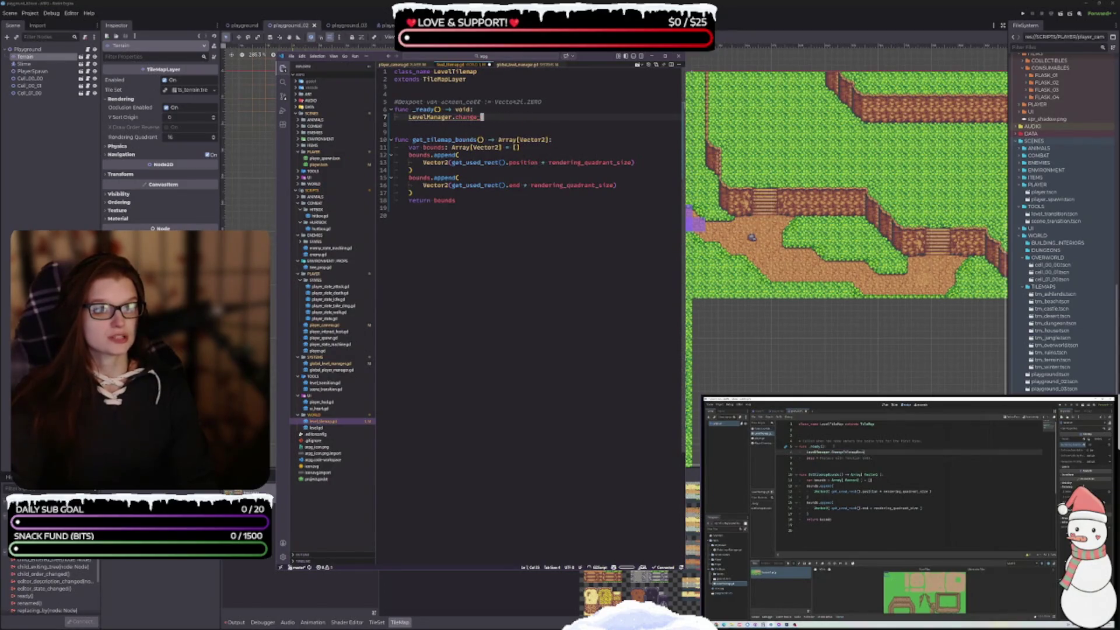
type(".change_tilemap_bound")
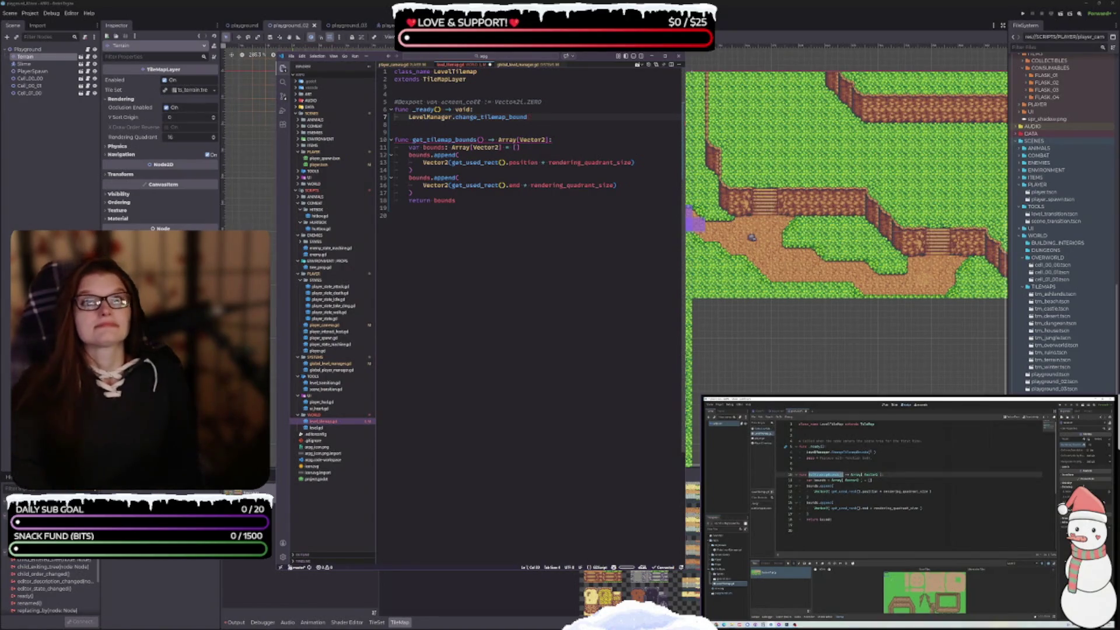
type("(")
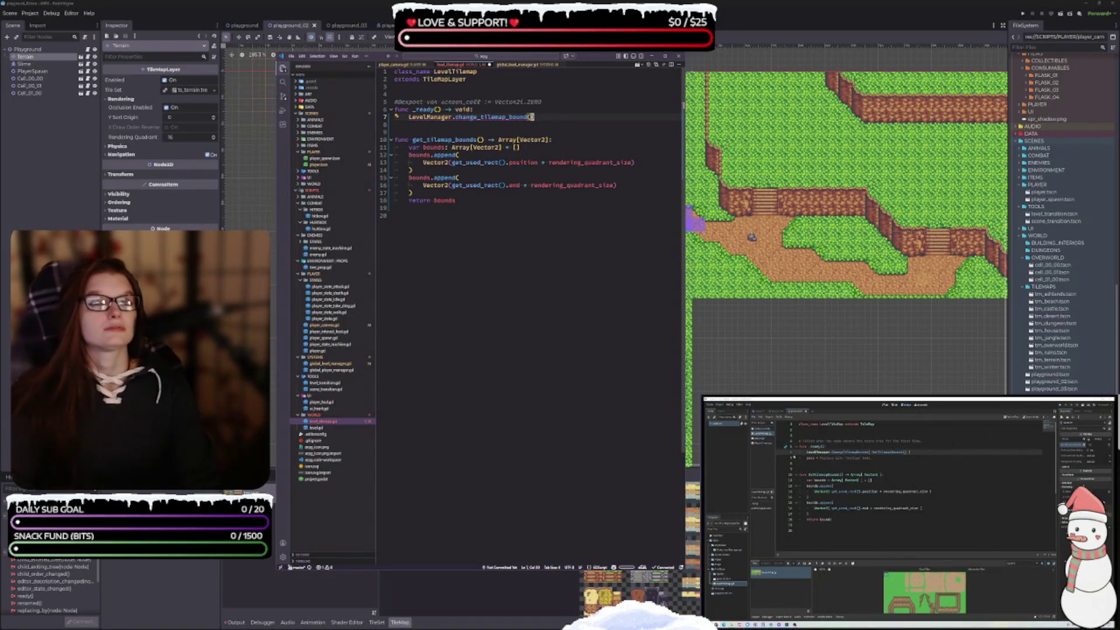
type("Get")
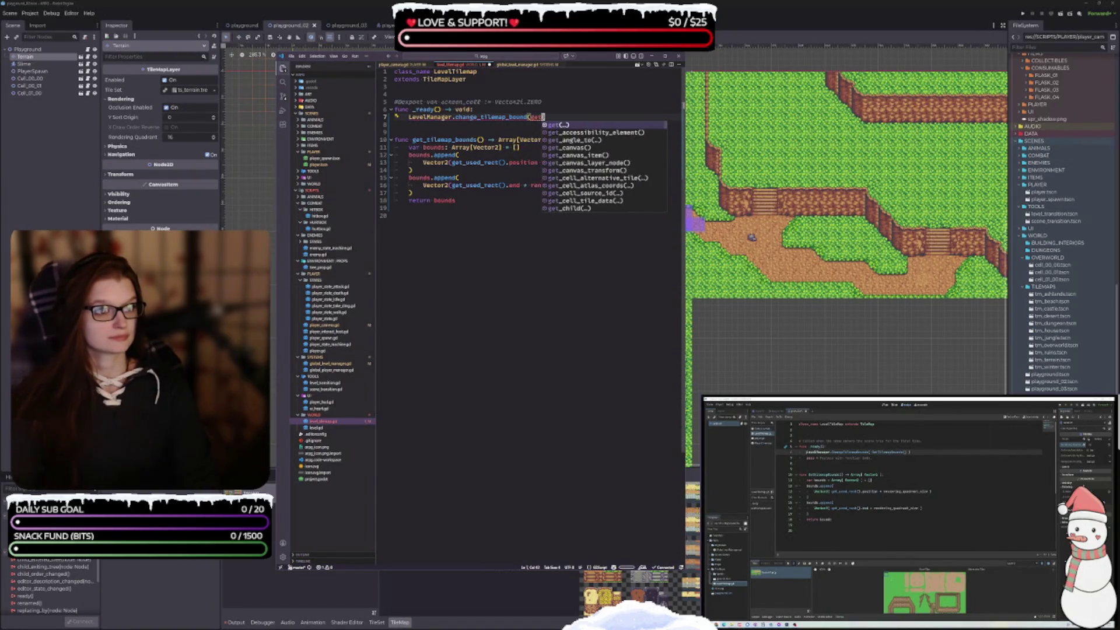
type("_til")
key("Return")
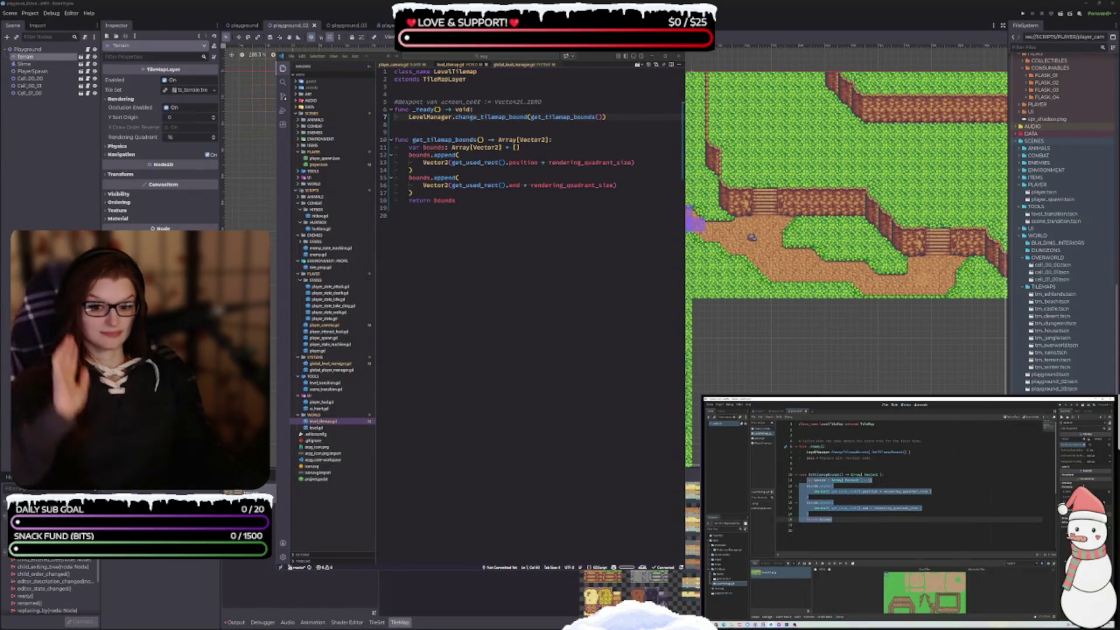
Step: Place the caret on the blank line at the end of the LevelTilemap script
mouse_move(443, 79)
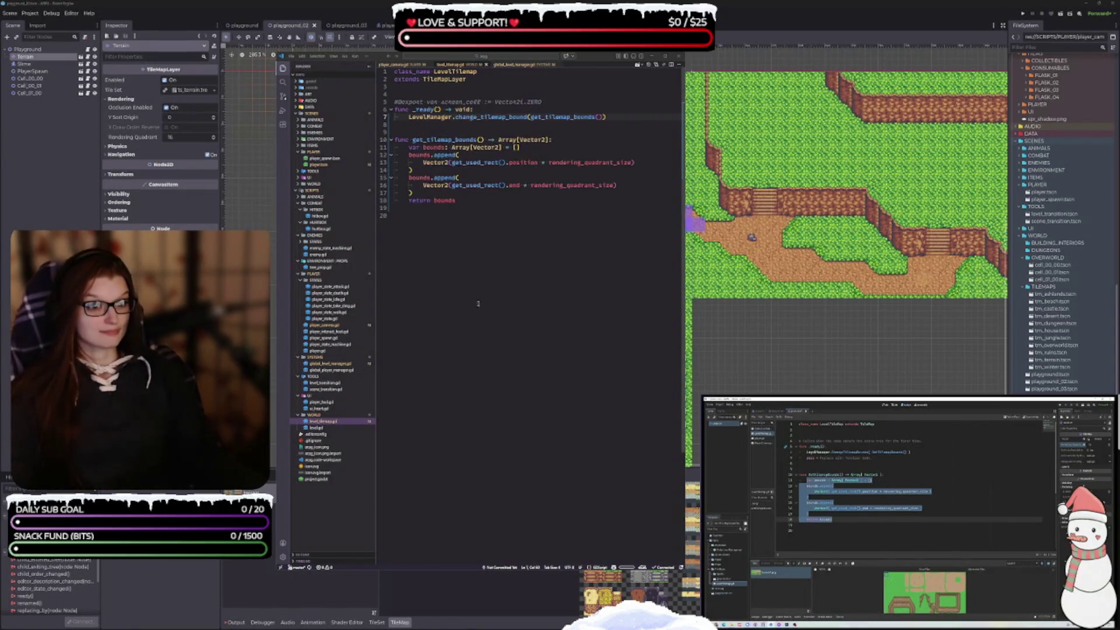
left_click(472, 234)
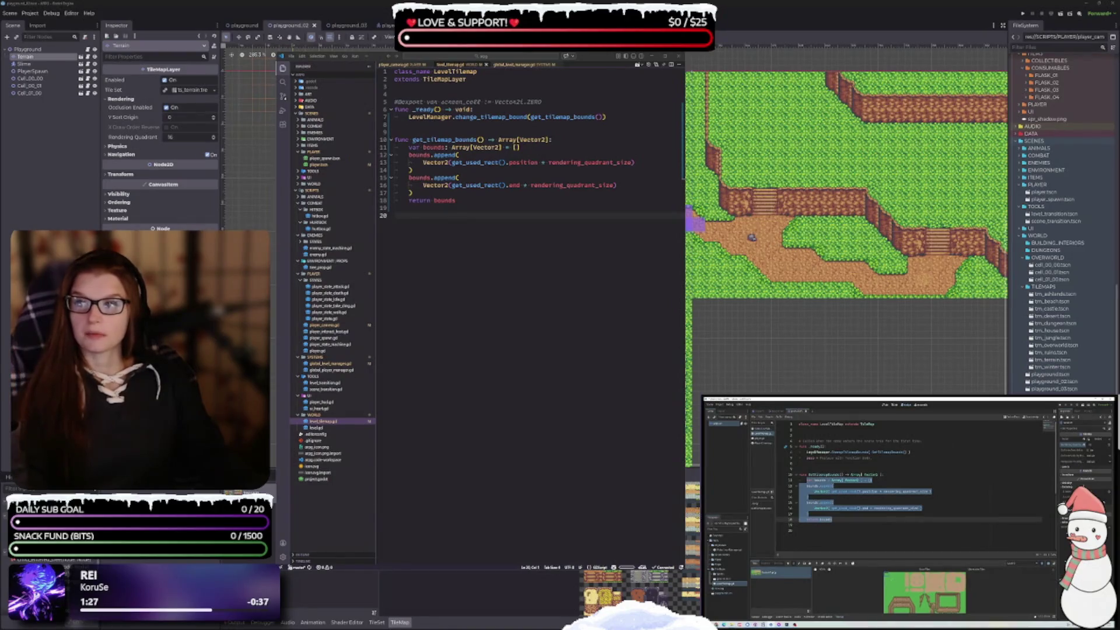
mouse_move(900, 535)
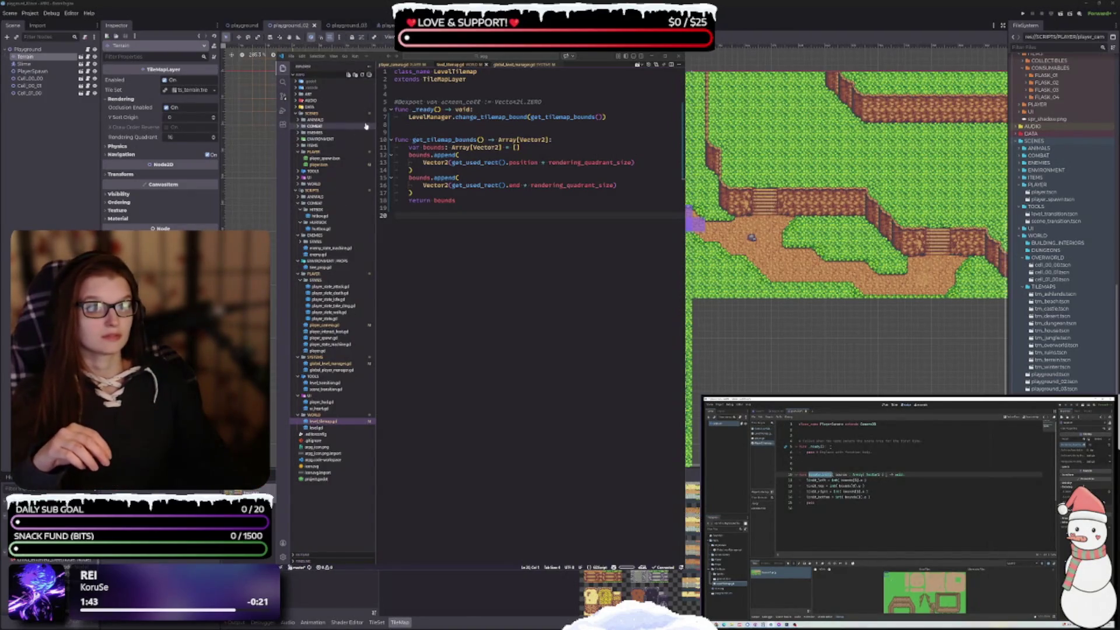
left_click(325, 325)
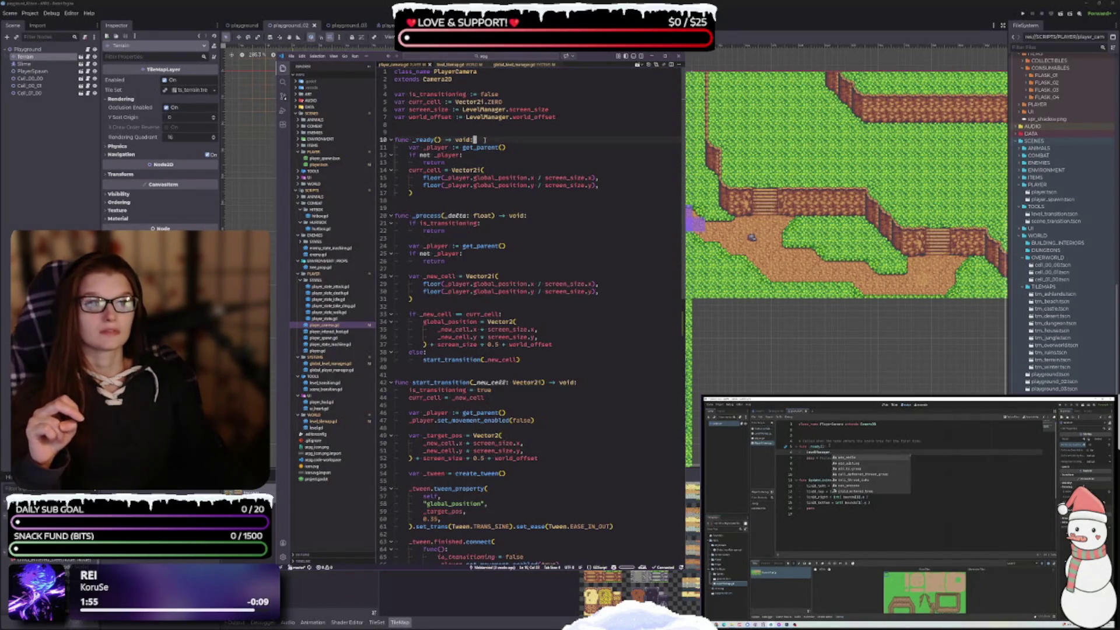
Step: In PlayerCamera's _ready, add LevelManager.tilemap_bounds_changed.connect(update_limits)
left_click(485, 139)
key("Return")
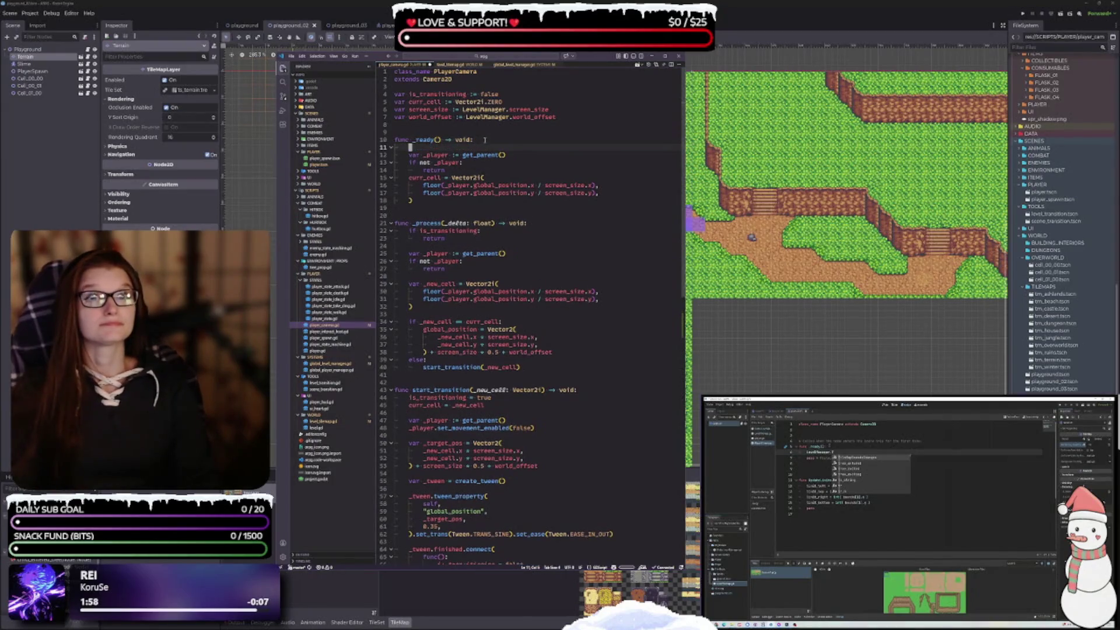
type("level")
key("Down")
key("Return")
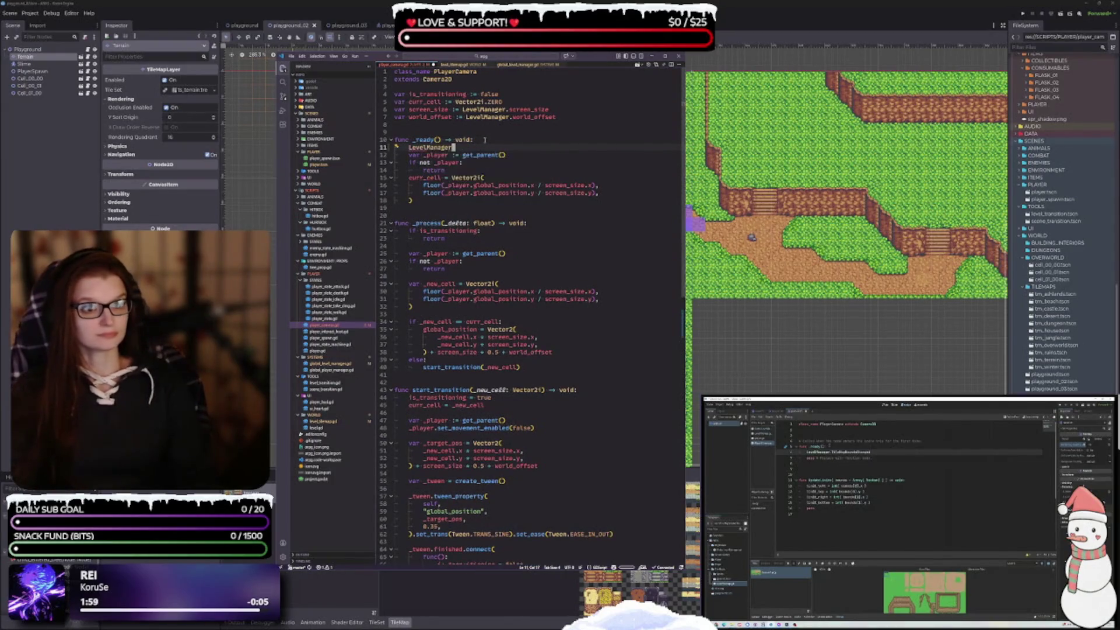
type(".")
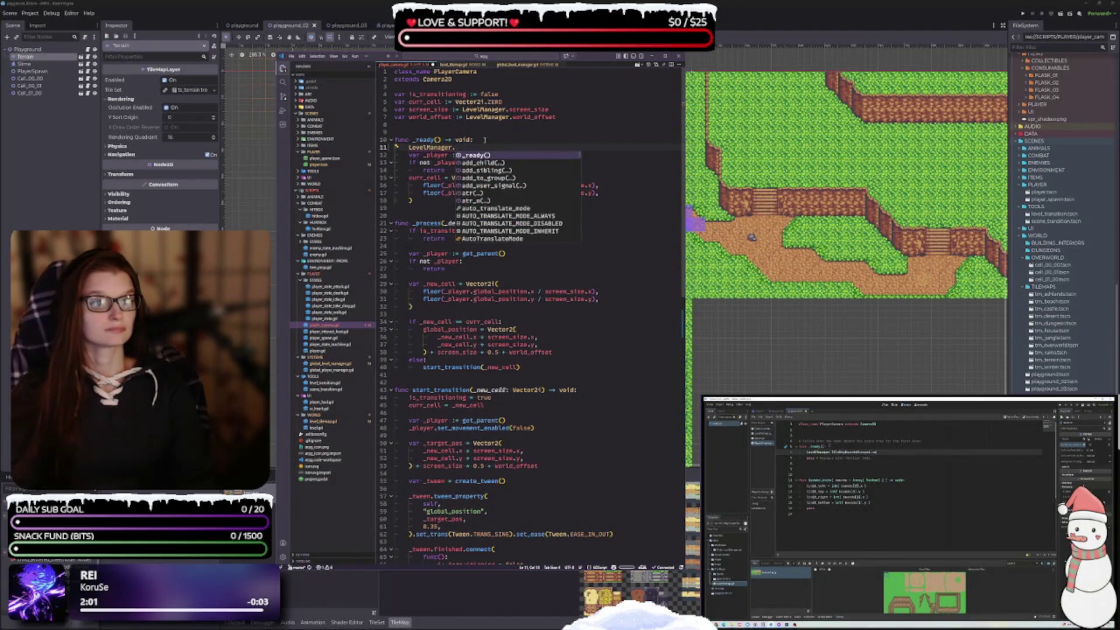
type("tile")
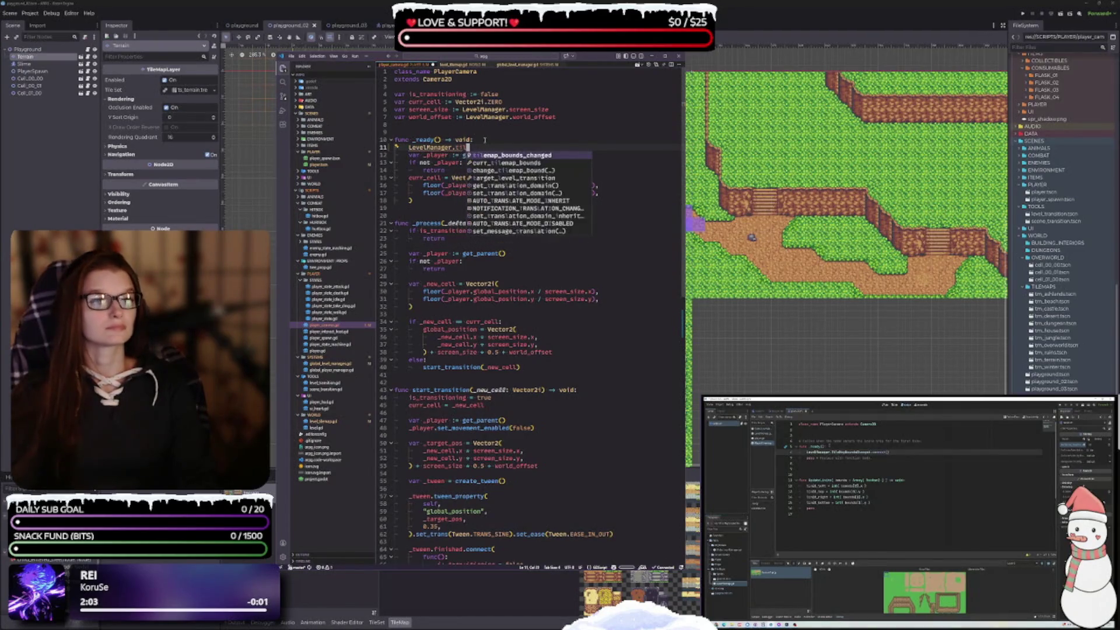
key("Return")
type(".con")
key("Return")
type("(")
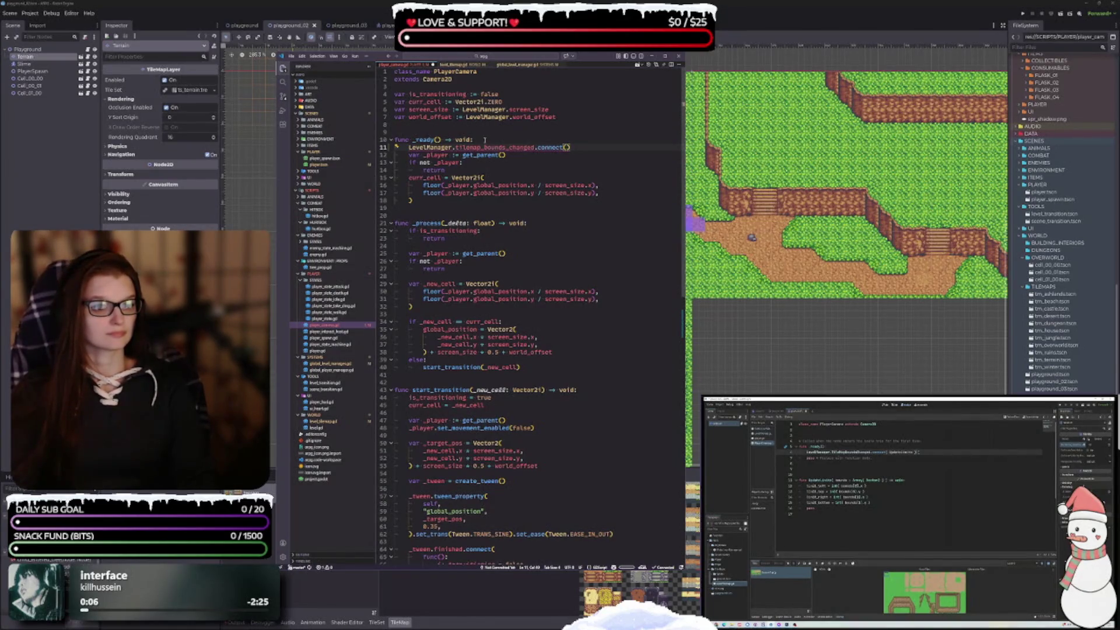
type("upd")
key("Down")
key("Return")
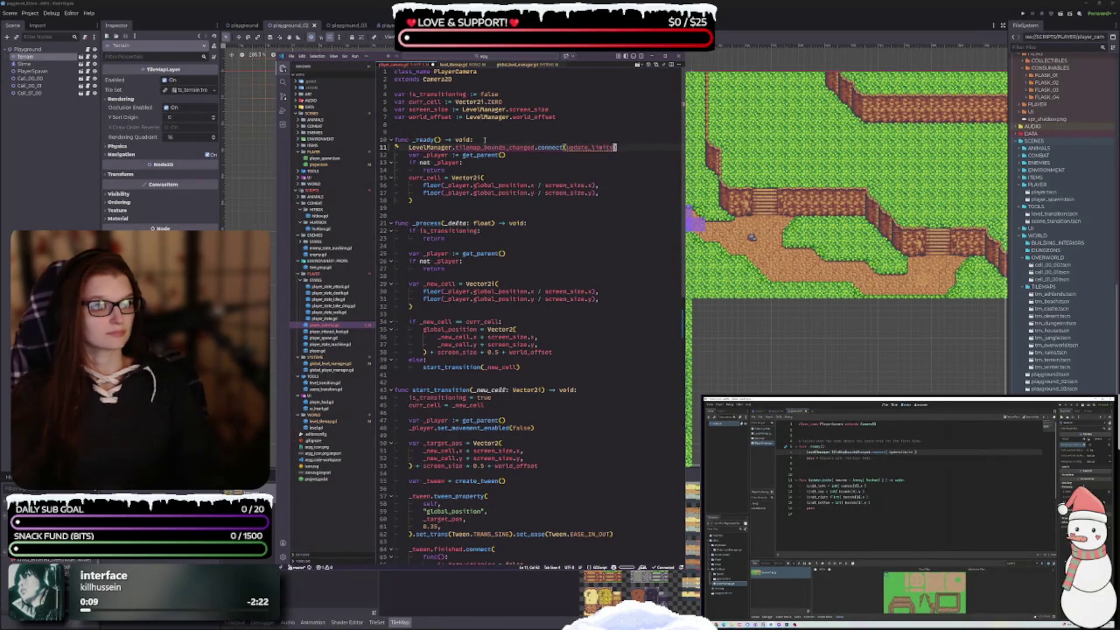
type(")")
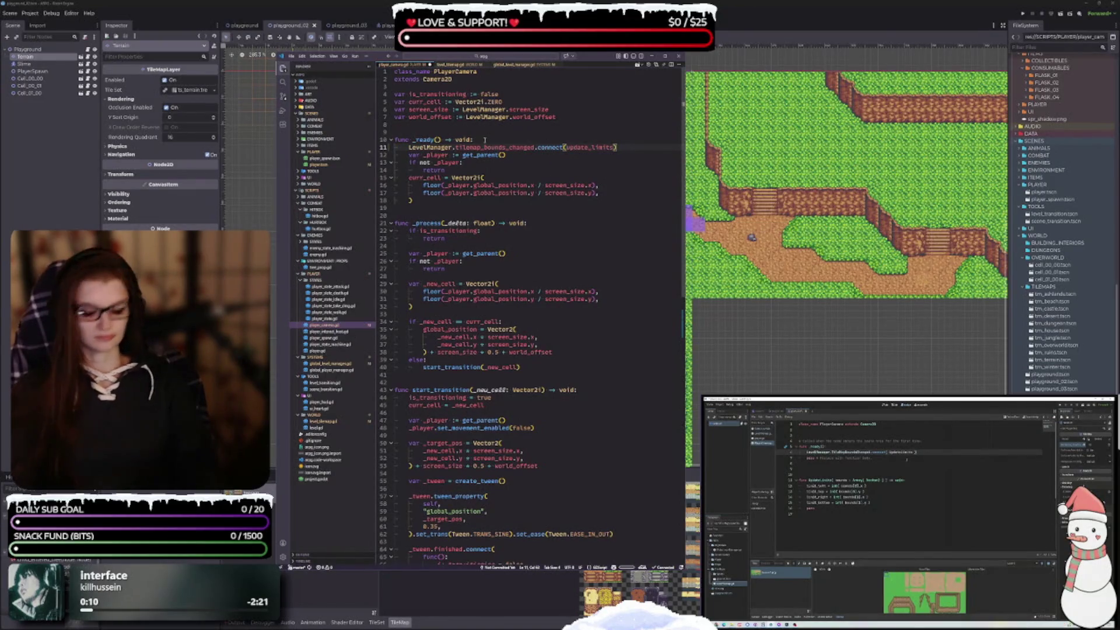
left_click(523, 210)
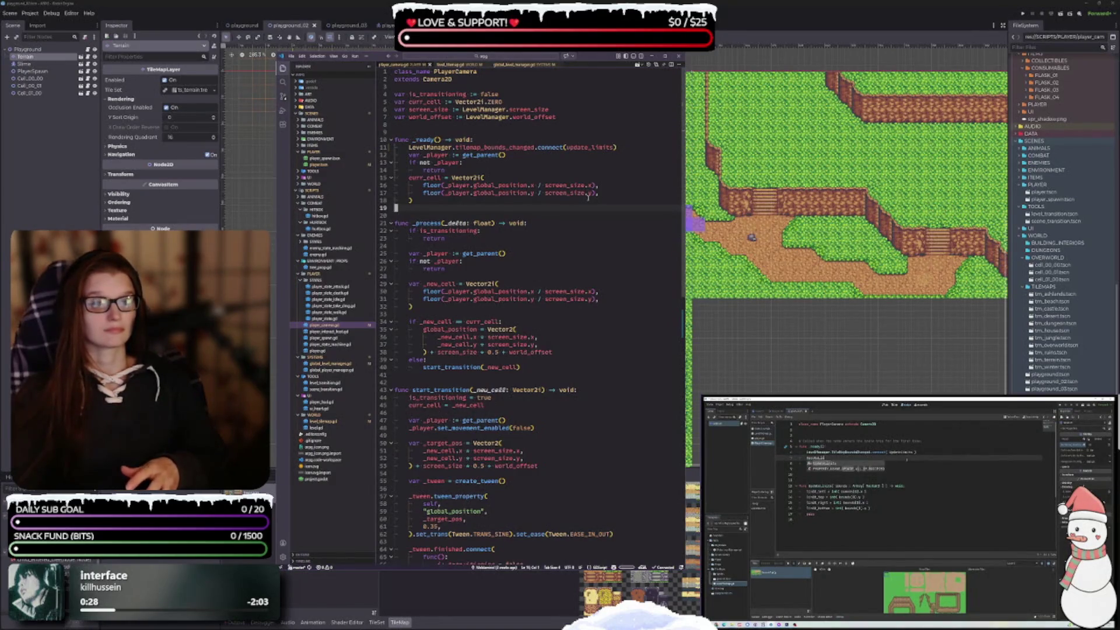
Step: Add update_limits(LevelManager.curr_tilemap_bounds) on a new line under the signal connection
left_click(624, 146)
key("Return")
type("update")
key("Down")
key("Return")
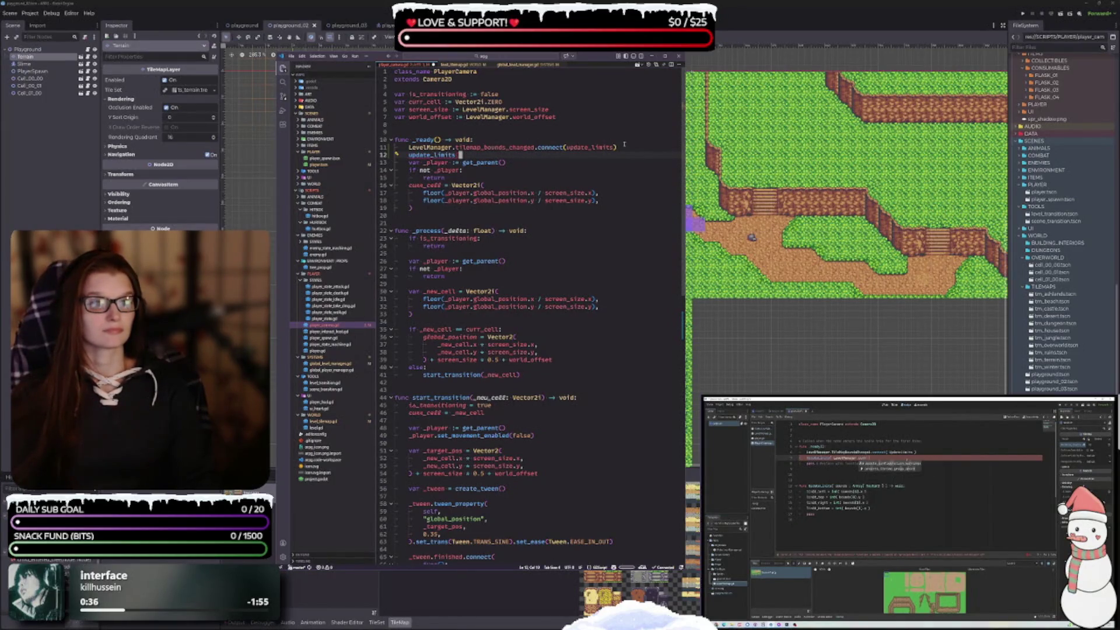
type("(Level")
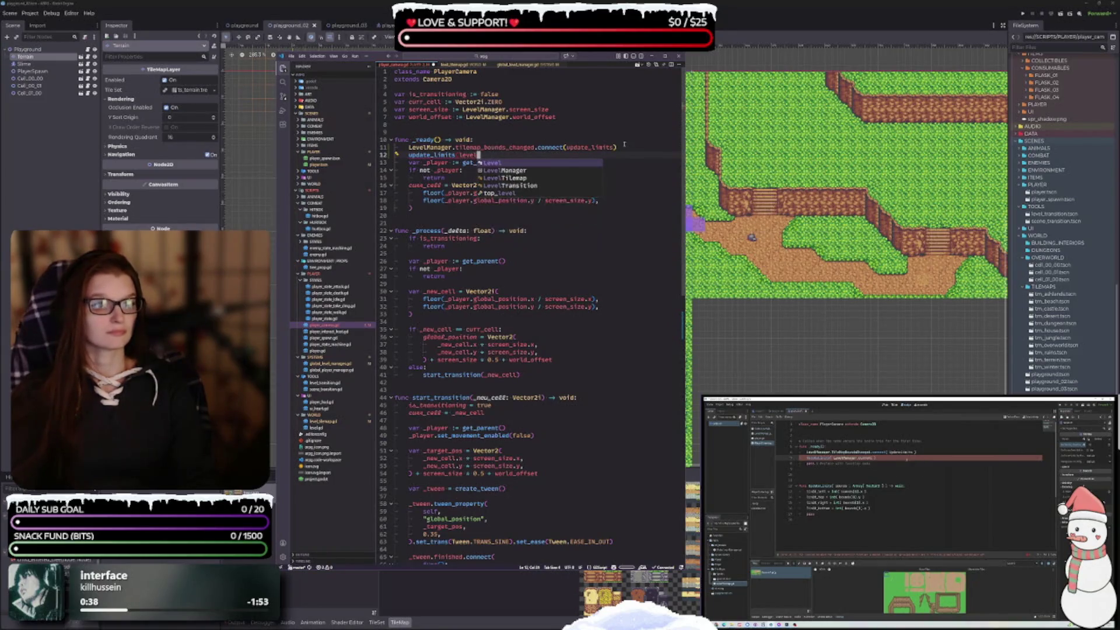
key("Return")
type(".curr")
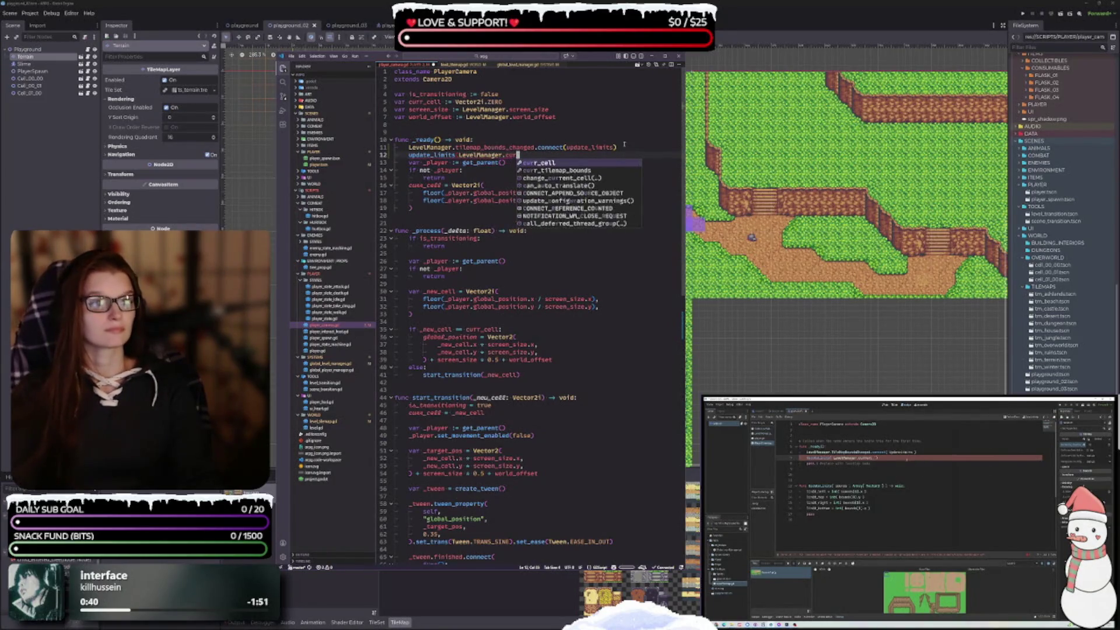
key("Return")
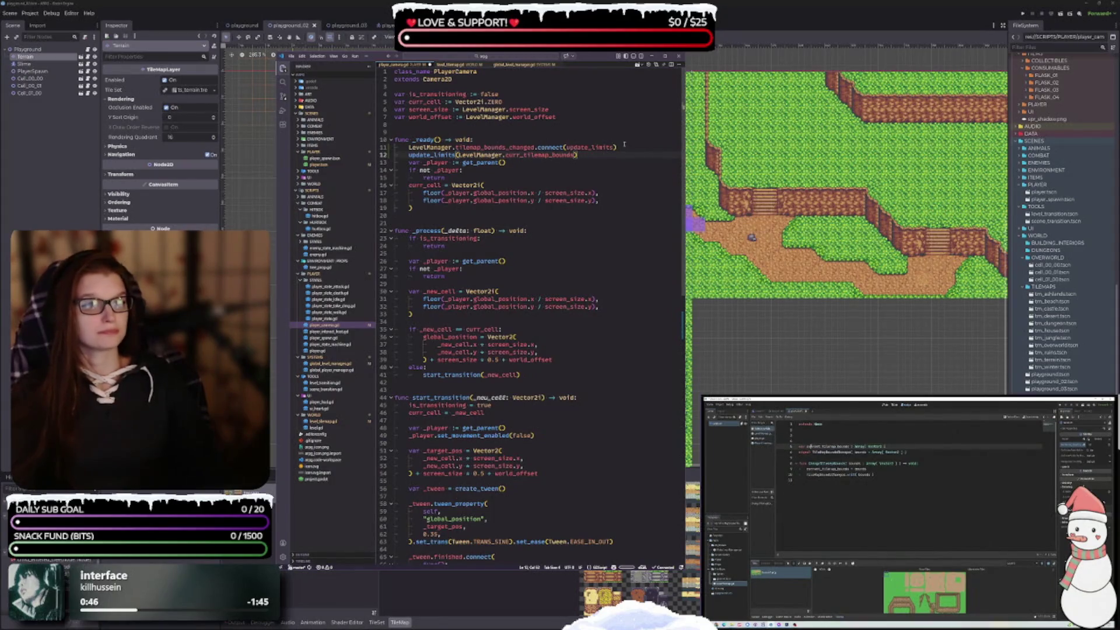
key("Return")
Step: Inspect the return on line 29 and select LevelManager.curr_tilemap_bounds on line 12
double_click(434, 284)
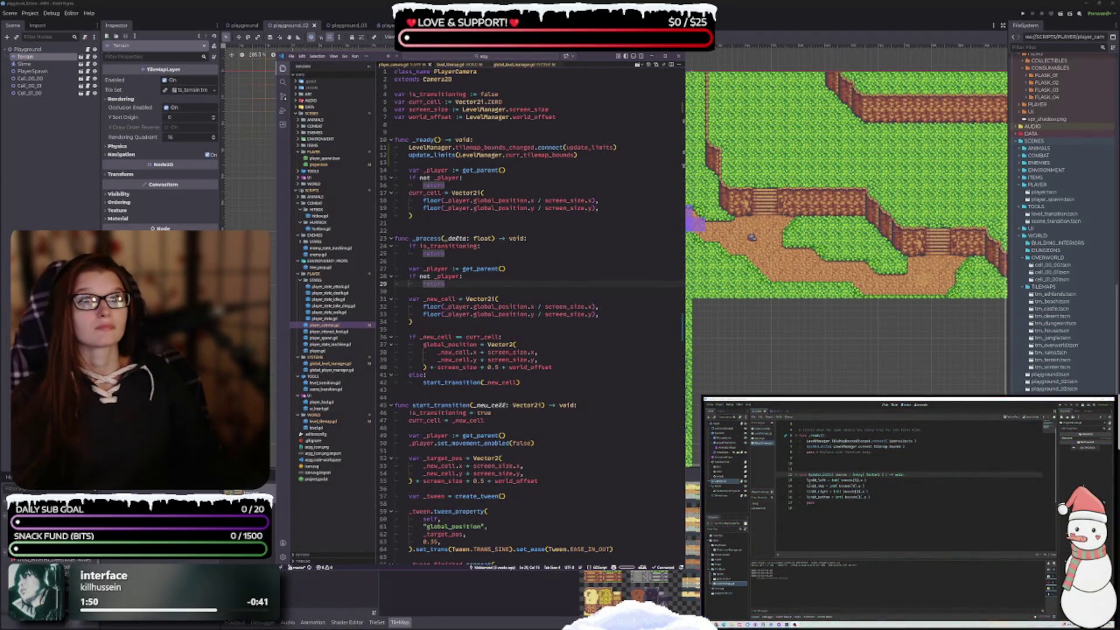
key("alt+Tab")
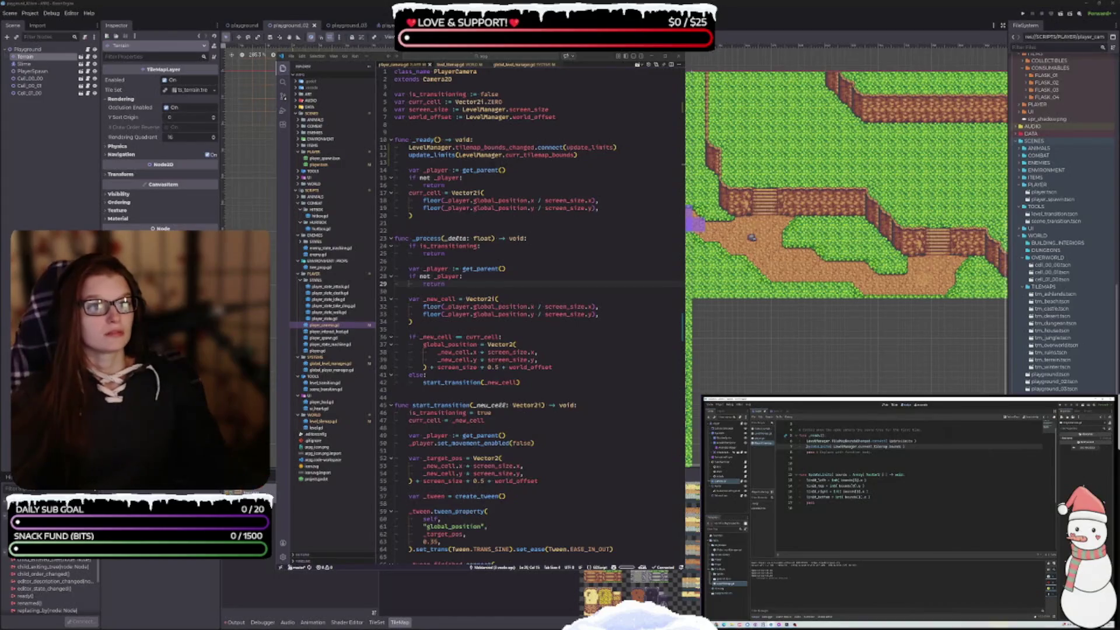
left_click_drag(576, 156, 456, 155)
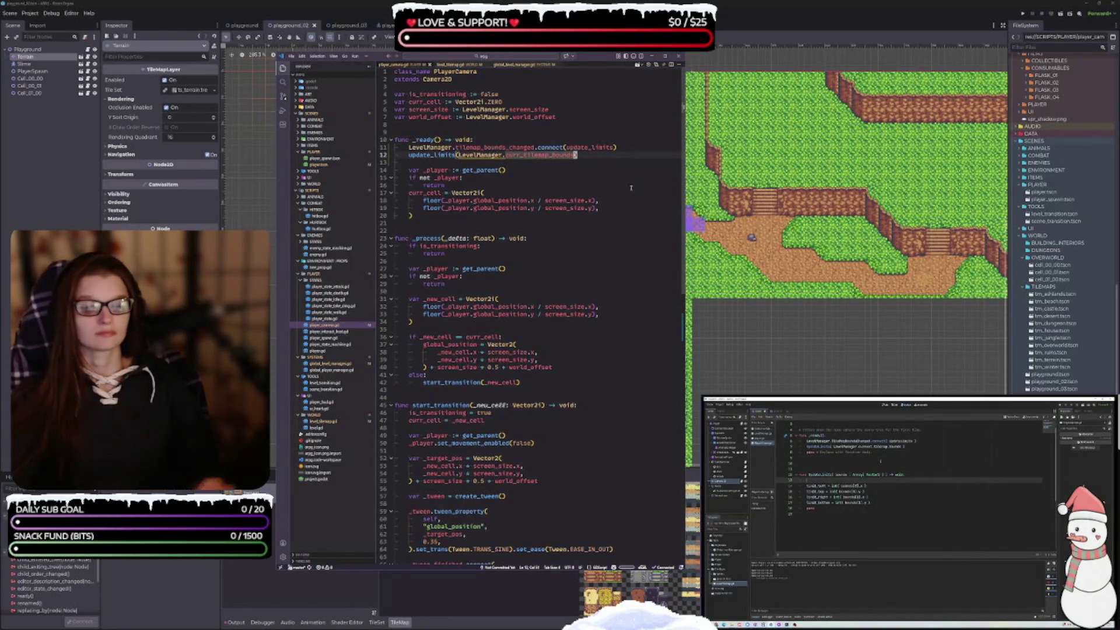
scroll(489, 396, "down", 6)
scroll(489, 395, "down", 4)
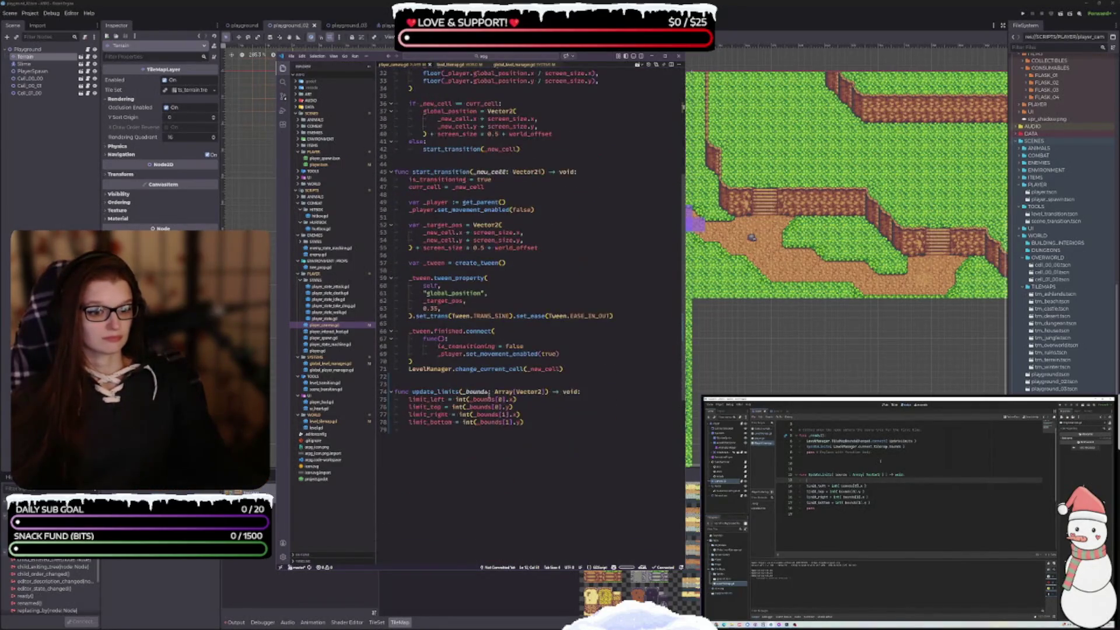
left_click(527, 399)
key("Home")
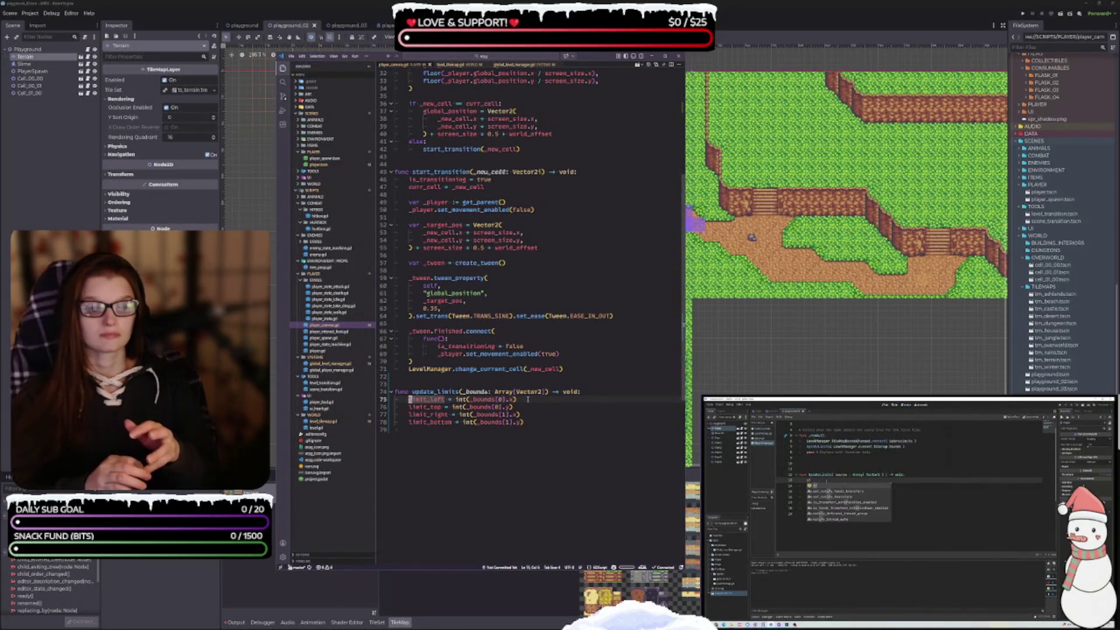
key("Return")
key("Return")
Step: Begin update_limits with an if _bounds == [] condition followed by return
left_click(528, 399)
type("if (")
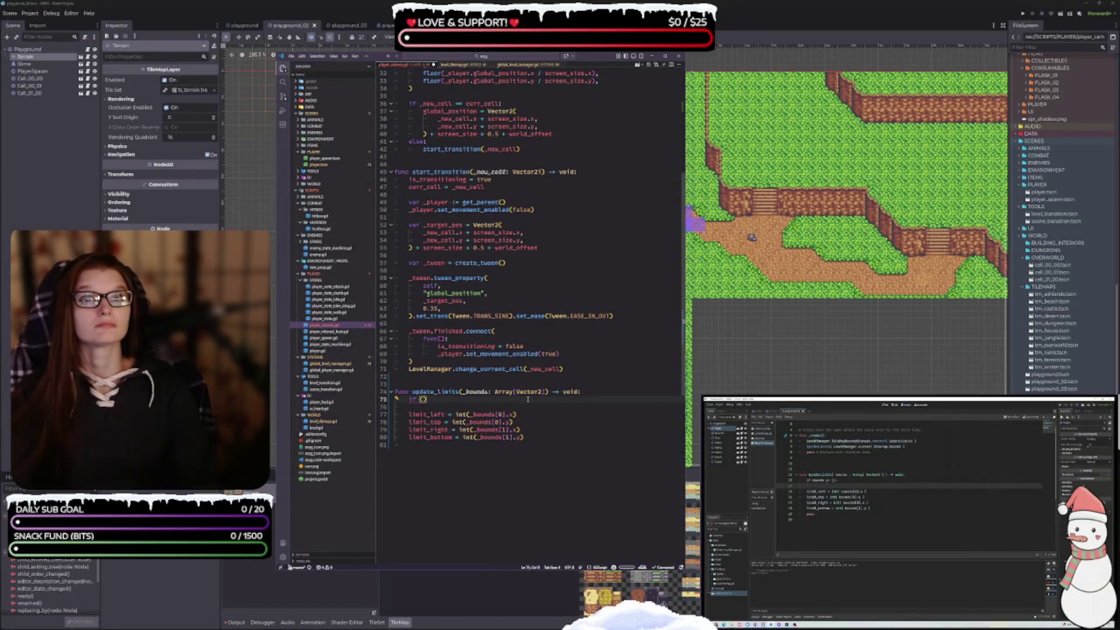
type("_bounds == []:")
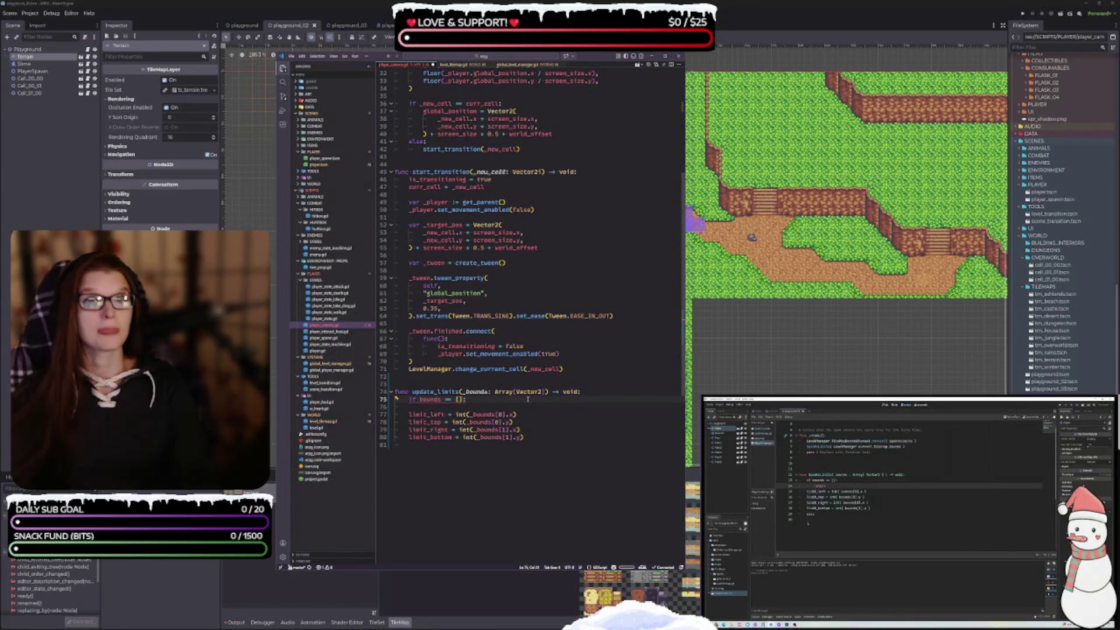
key("Return")
type("re")
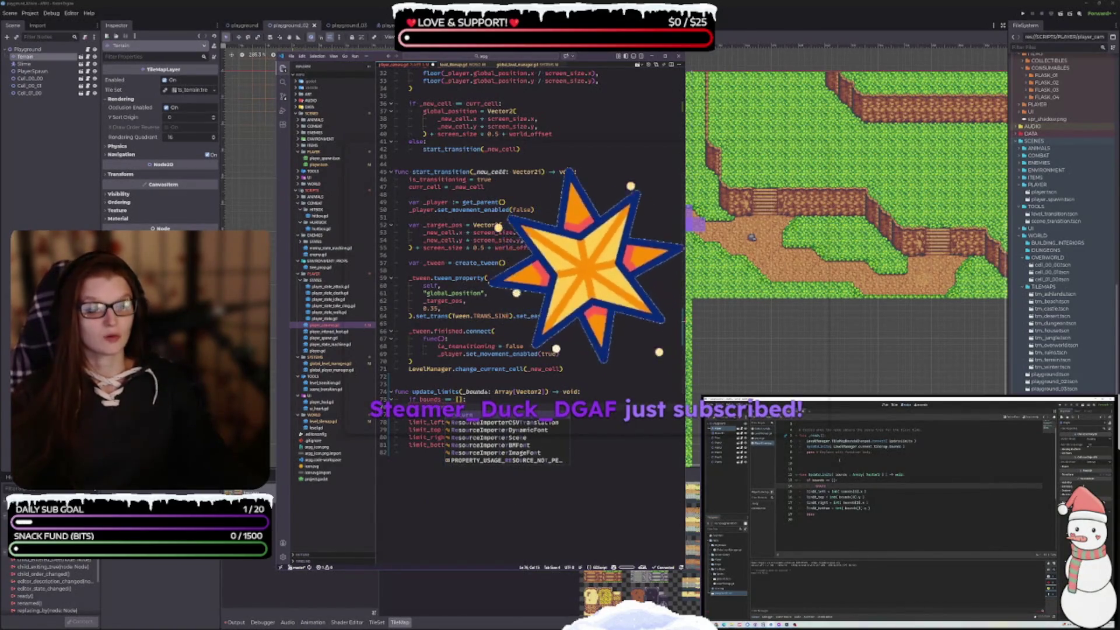
key("Escape")
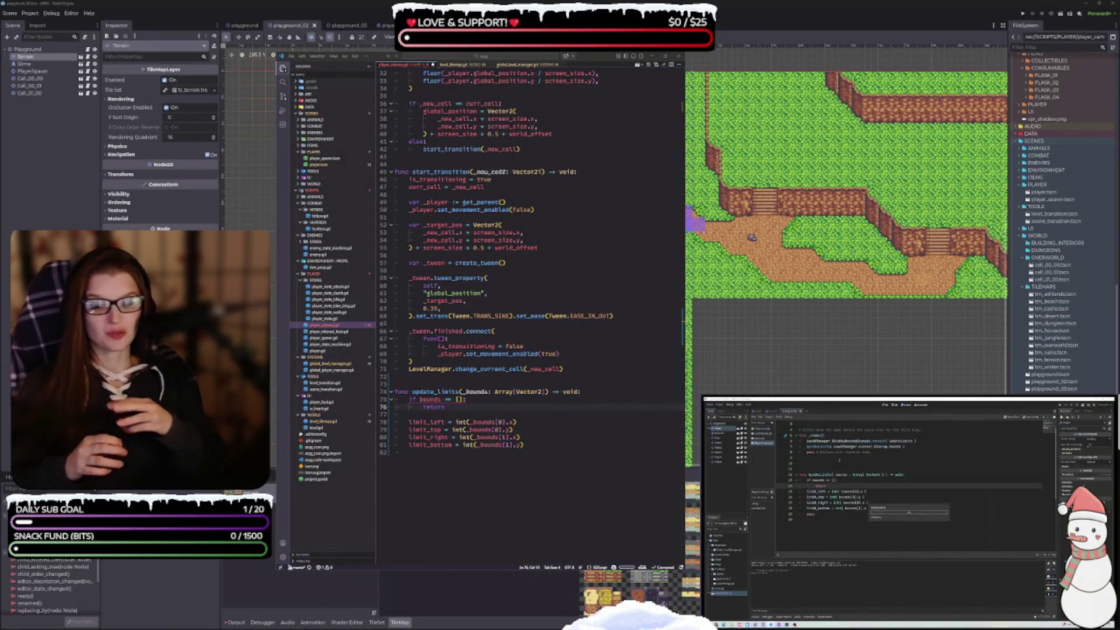
Step: Rename bounds to _bounds in the condition, delete empty line 77, and pause the tutorial
left_click(492, 452)
left_click(461, 415)
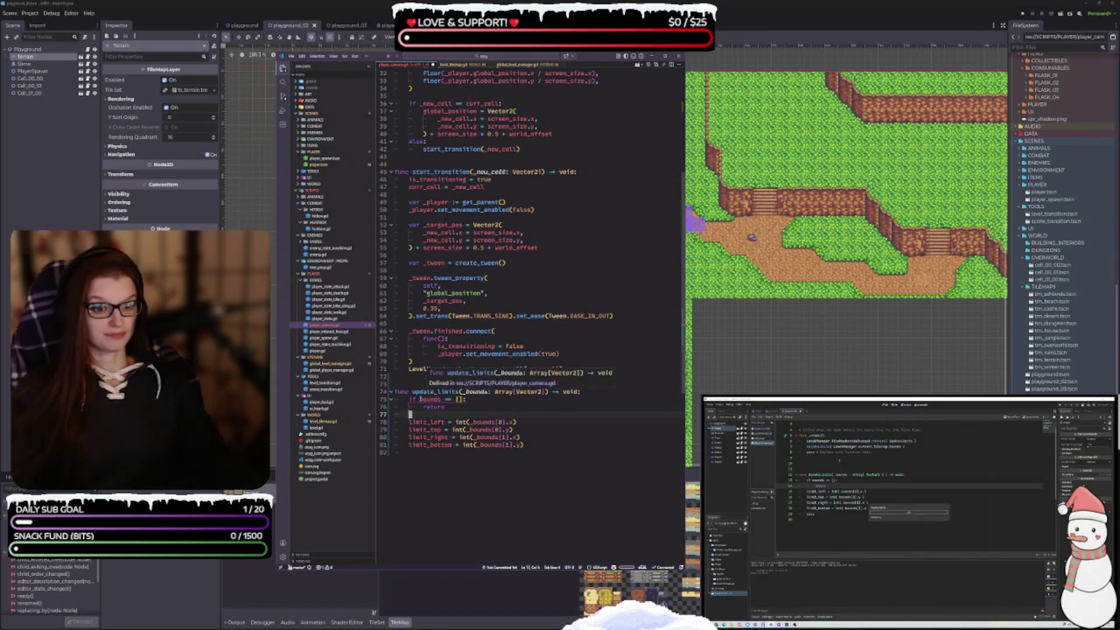
left_click(422, 399)
type("_")
key("Escape")
key("Up")
key("Up")
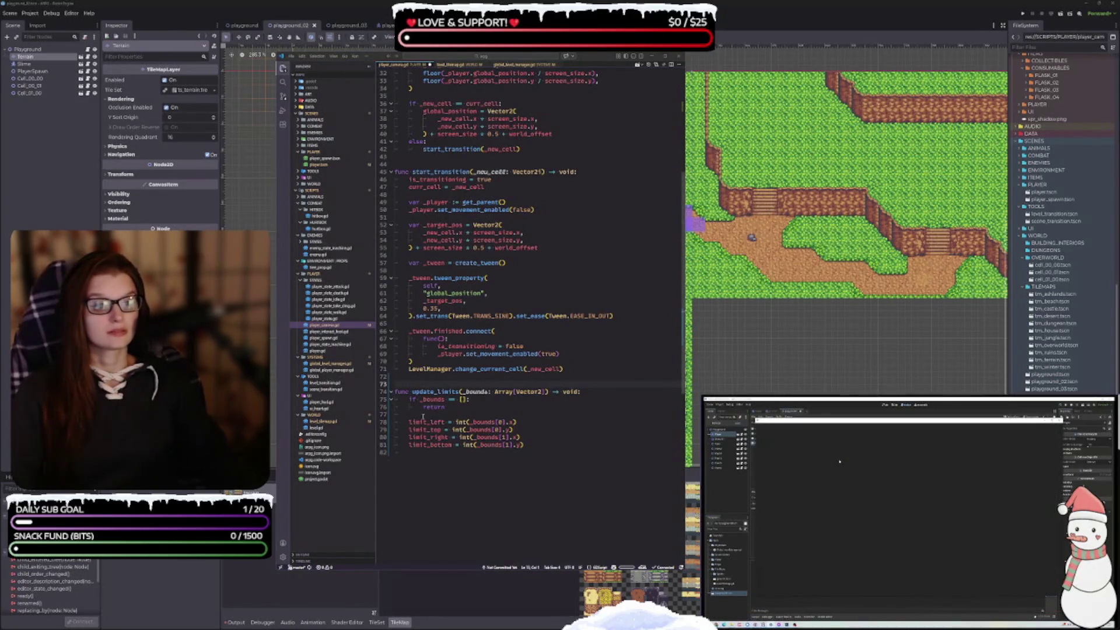
left_click(613, 414)
key("BackSpace")
key("BackSpace")
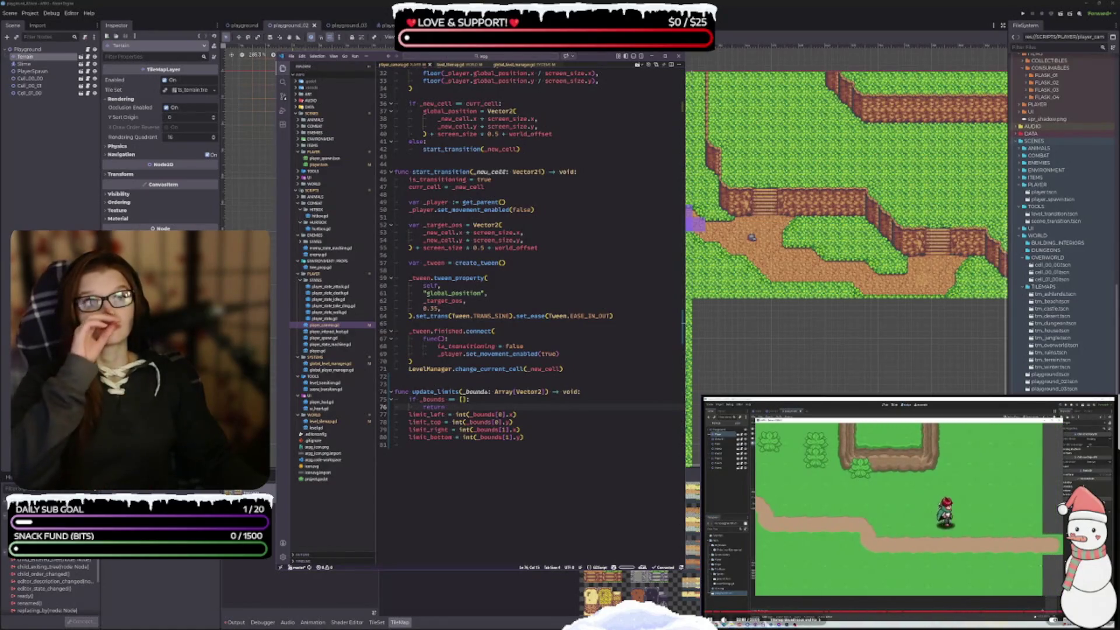
key("space")
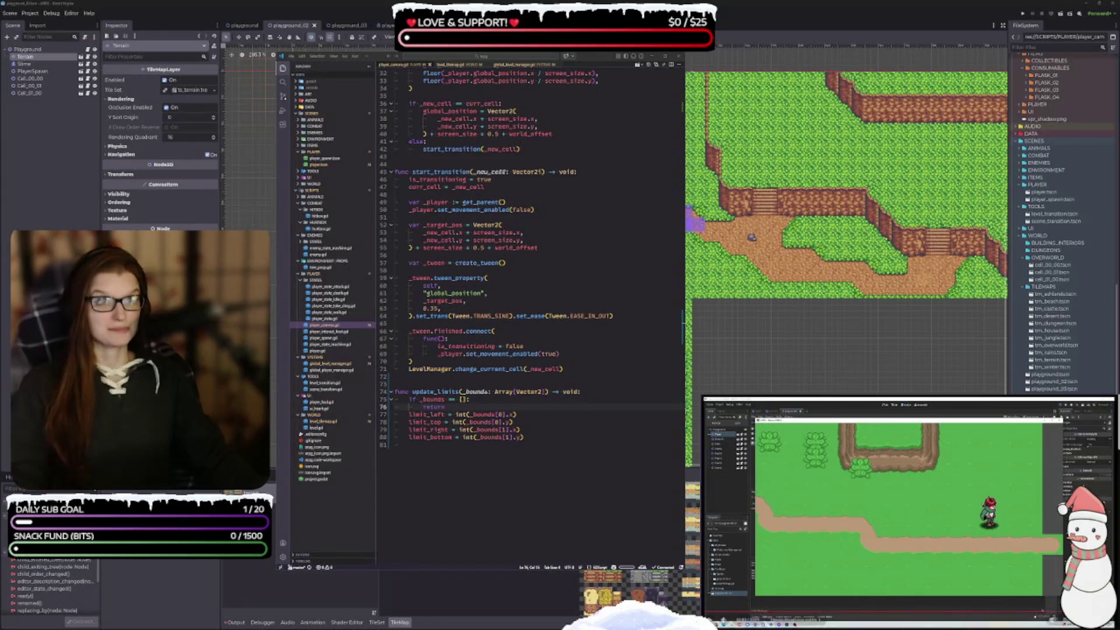
Step: Start the Make a Slime tutorial video from the playlist and pause it
scroll(910, 513, "down", 5)
scroll(1039, 572, "up", 3)
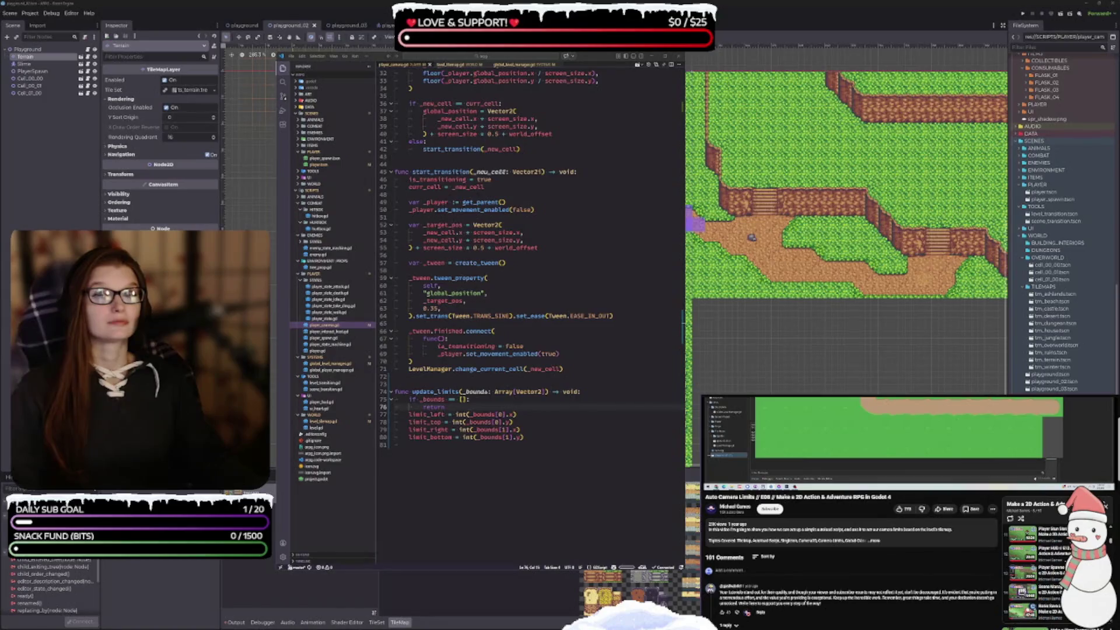
scroll(1039, 571, "up", 1)
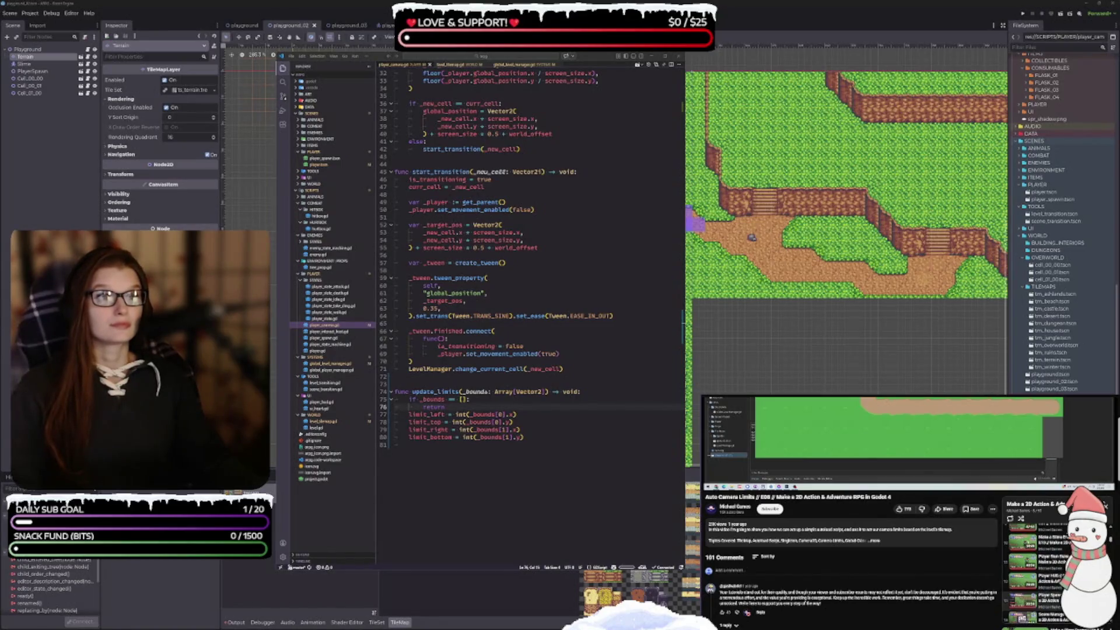
scroll(1038, 572, "up", 1)
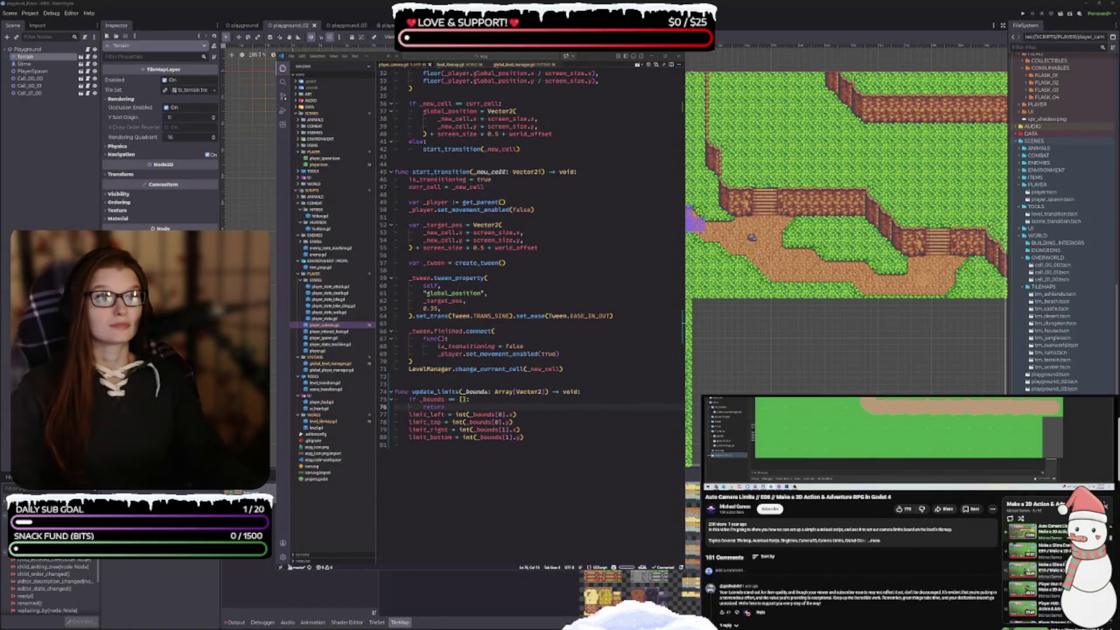
scroll(1039, 572, "up", 1)
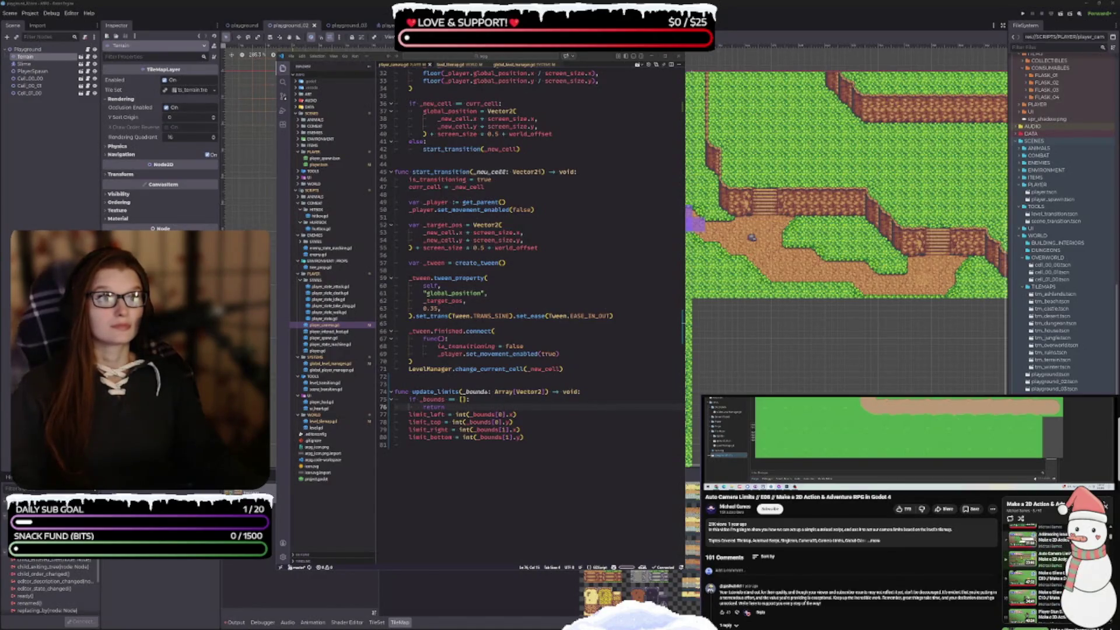
left_click(1022, 579)
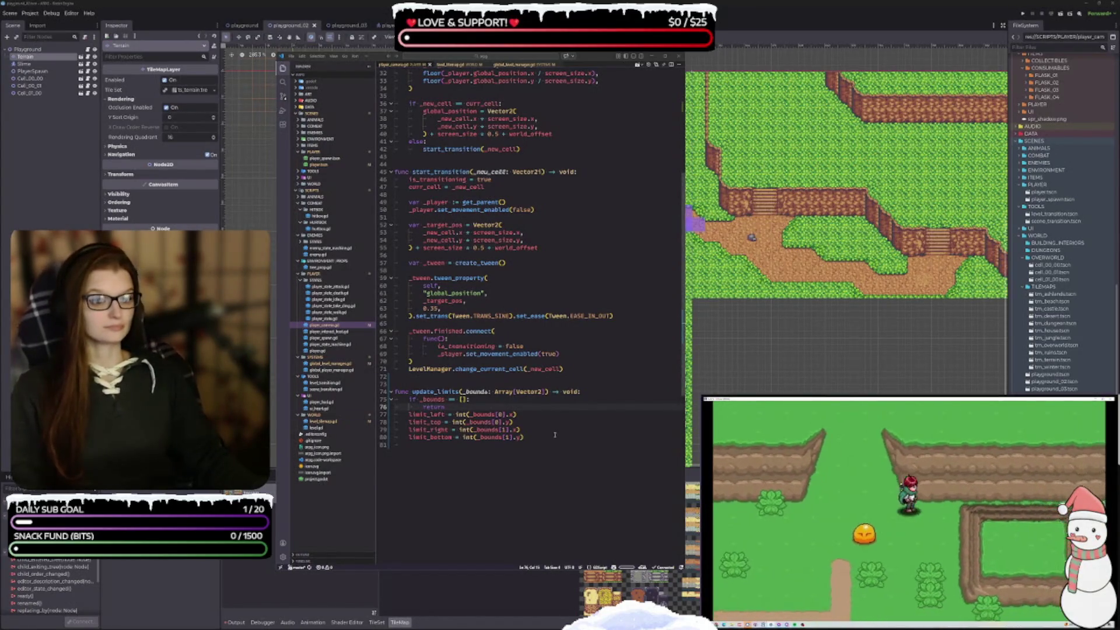
key("space")
left_click(539, 466)
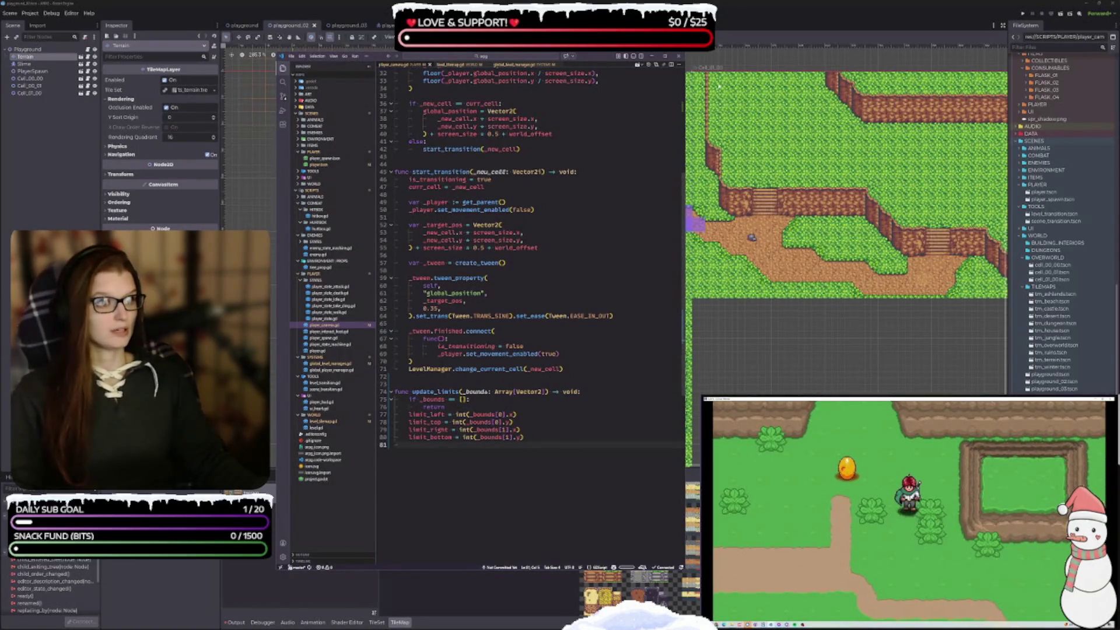
left_click(688, 242)
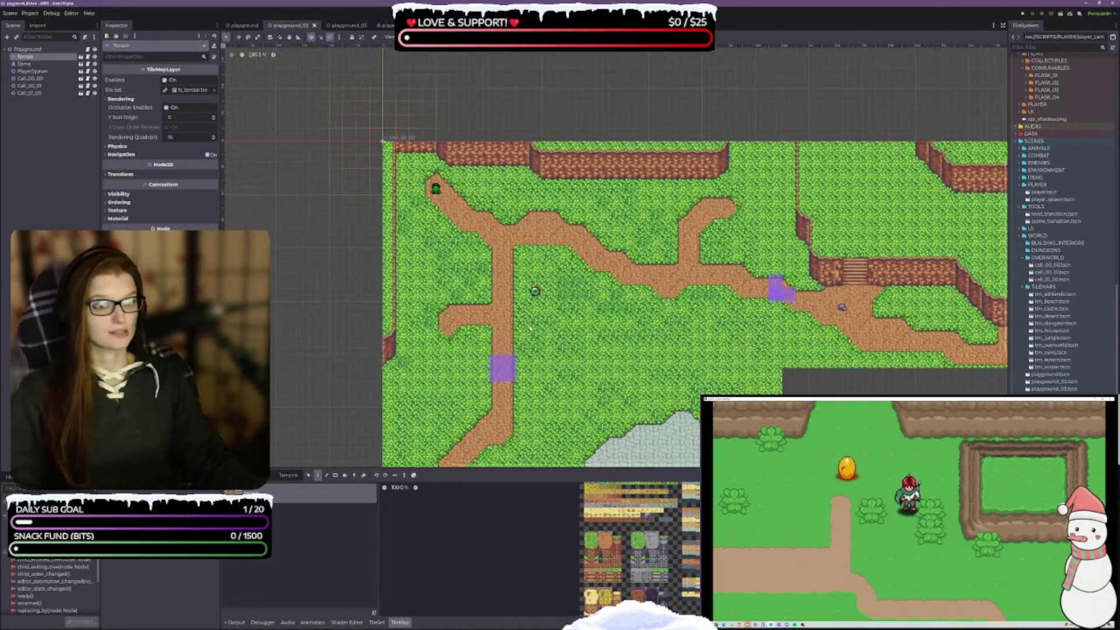
Step: Run the Playground scene to test it
left_click(244, 25)
scroll(531, 236, "up", 2)
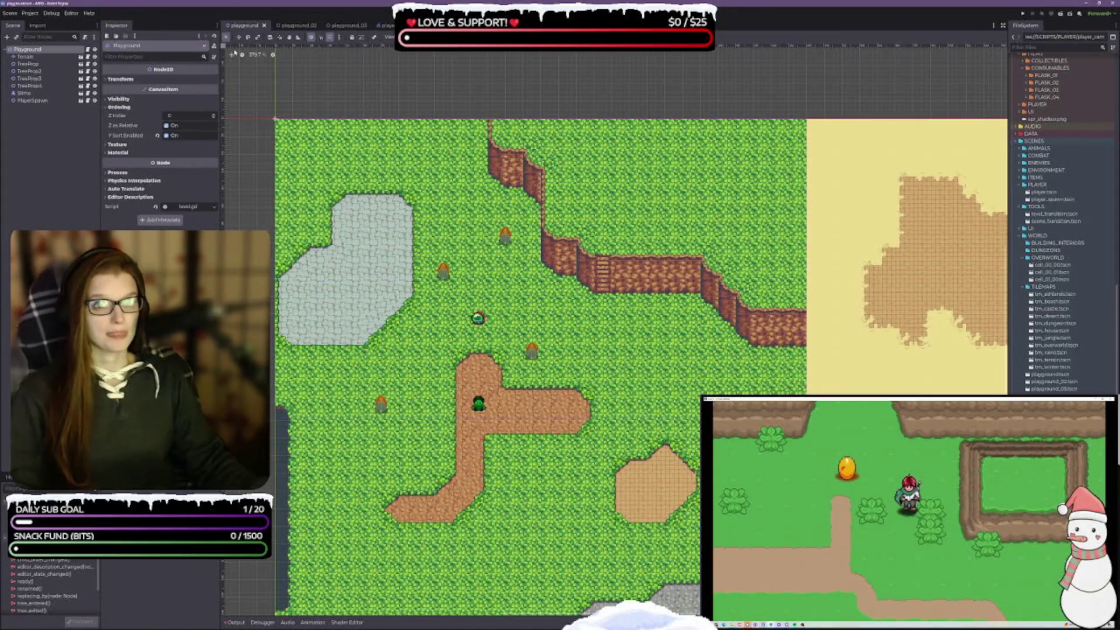
left_click(1059, 14)
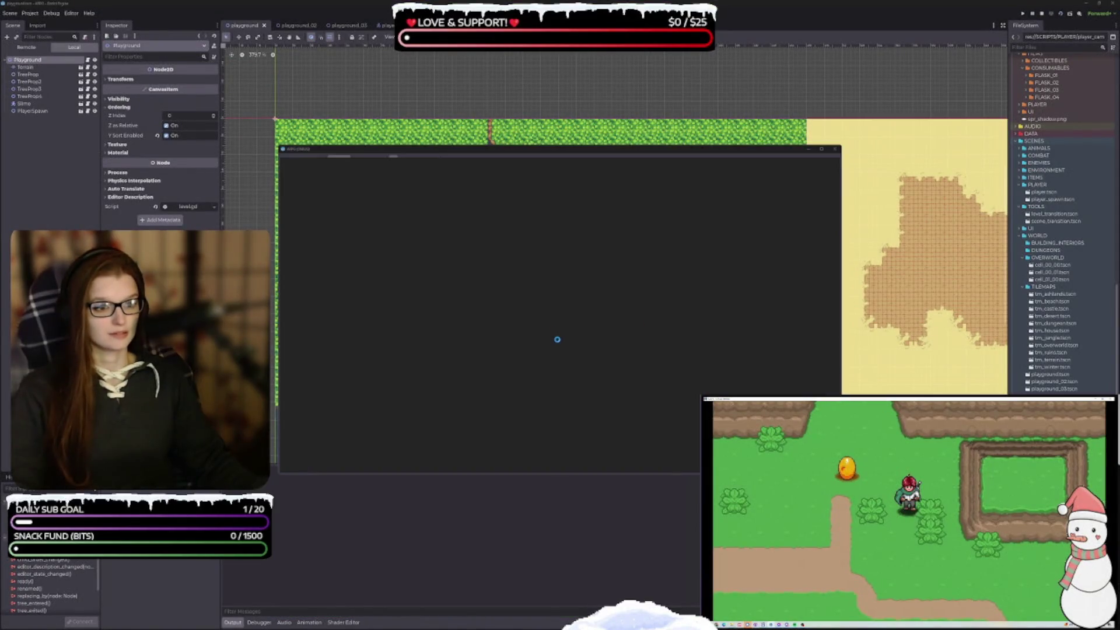
Step: Walk the player across stone, dirt paths and neighbouring screens, then stop the game
key("Up+Left")
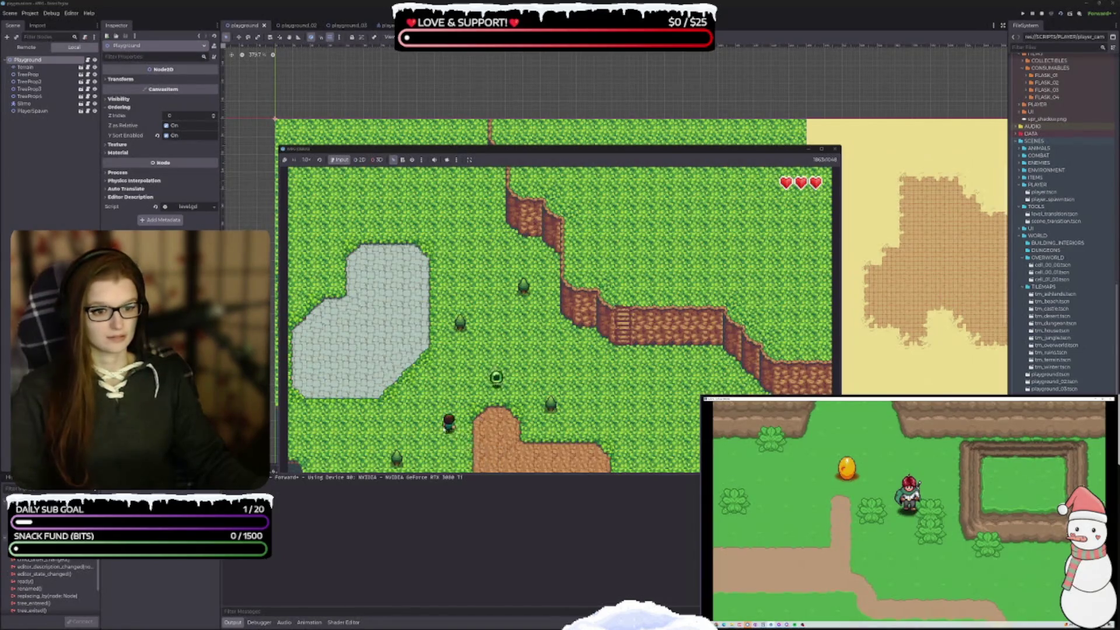
key("Left")
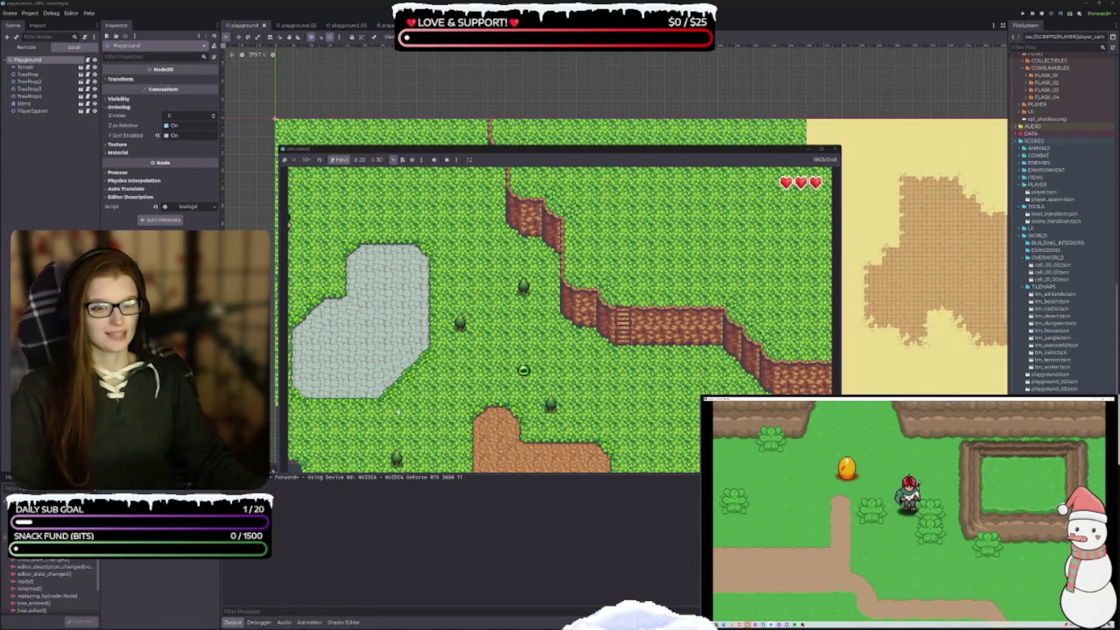
key("Down")
key("Right")
key("Down")
key("Right")
key("Left")
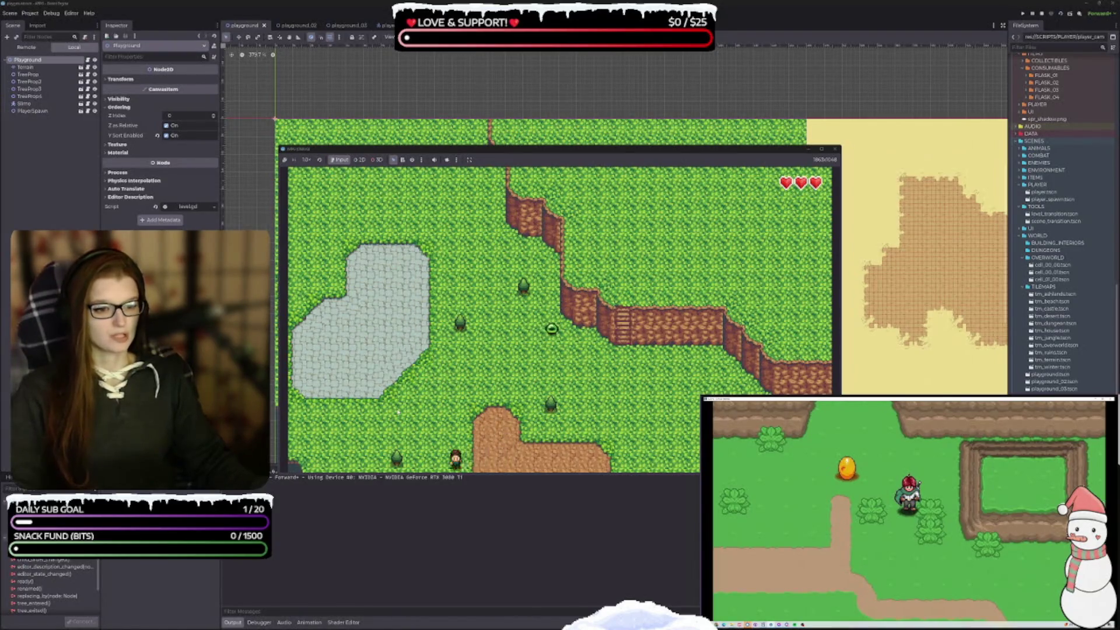
key("Down")
key("Down")
key("Left")
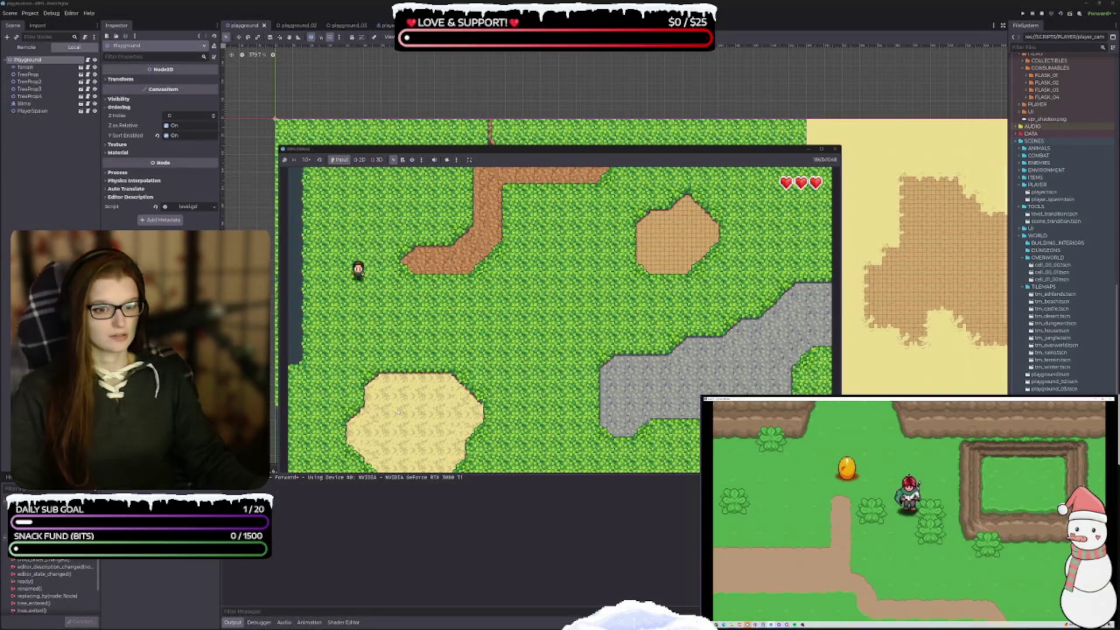
key("Down")
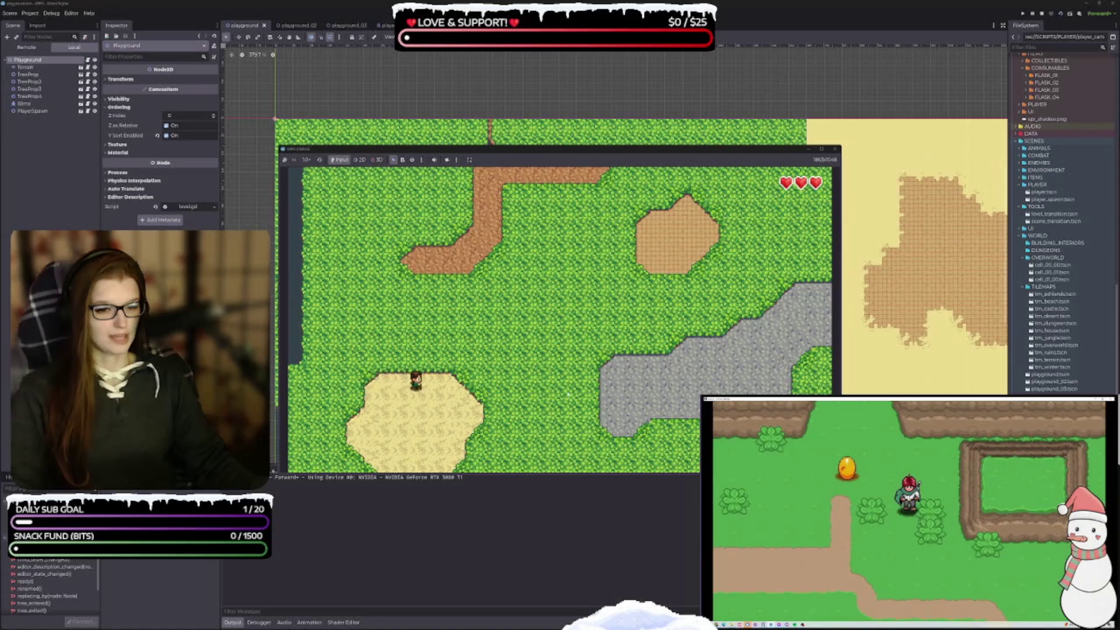
key("Right")
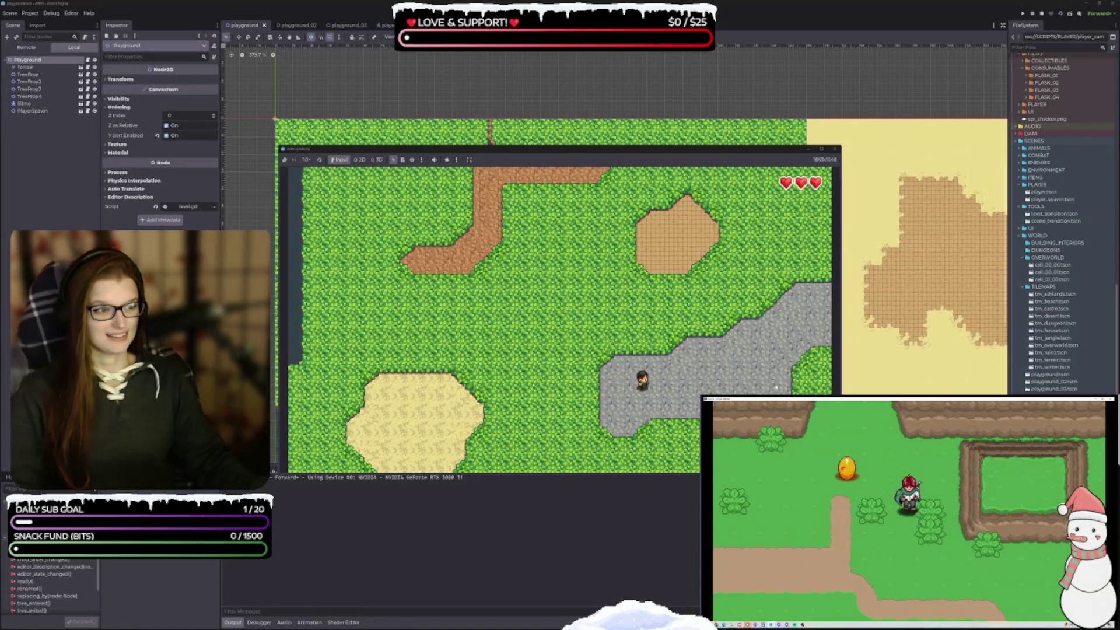
key("Right")
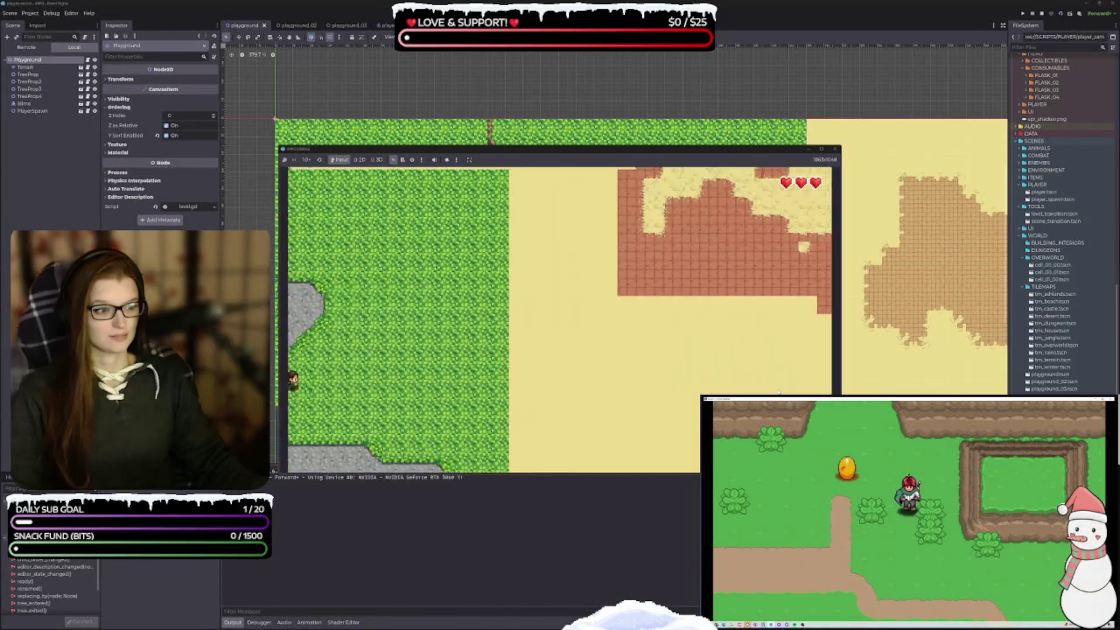
key("Up")
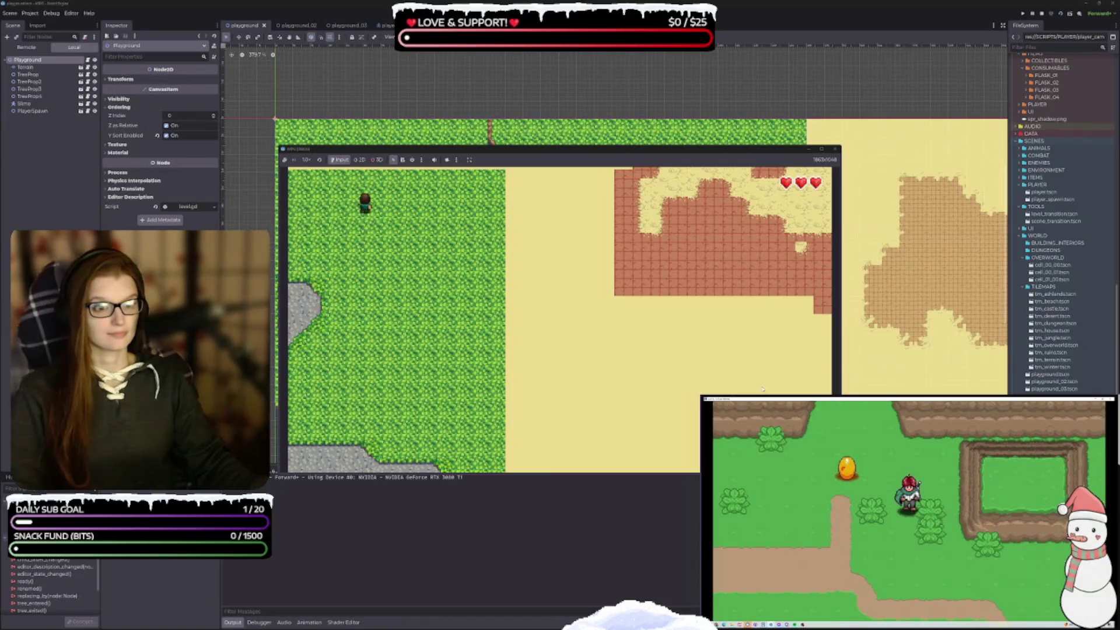
key("Up")
key("Up")
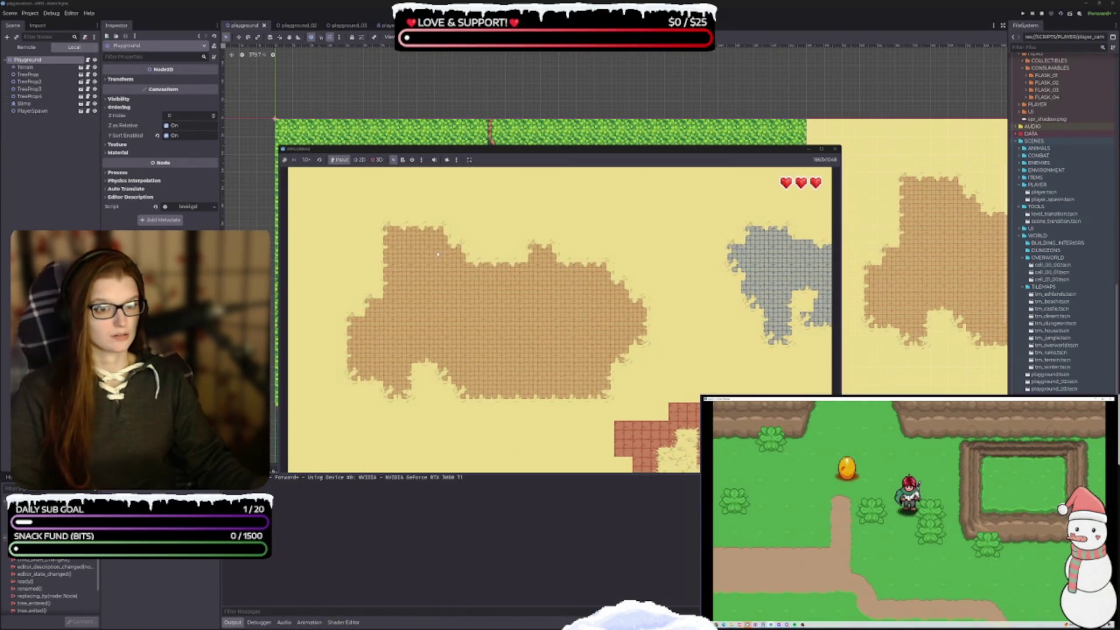
key("Down")
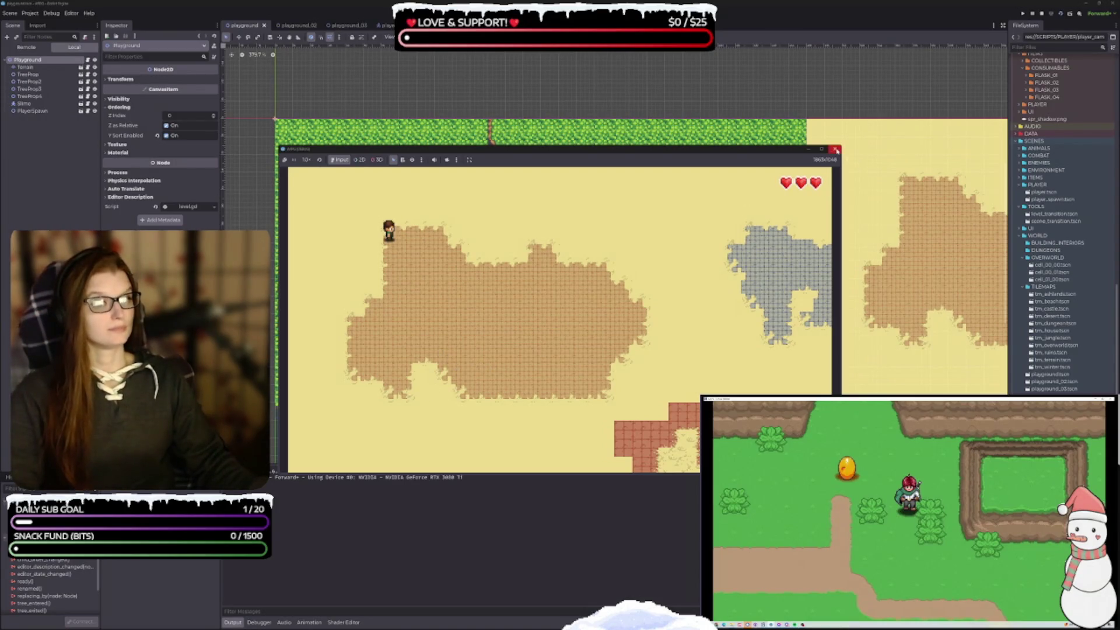
left_click(836, 150)
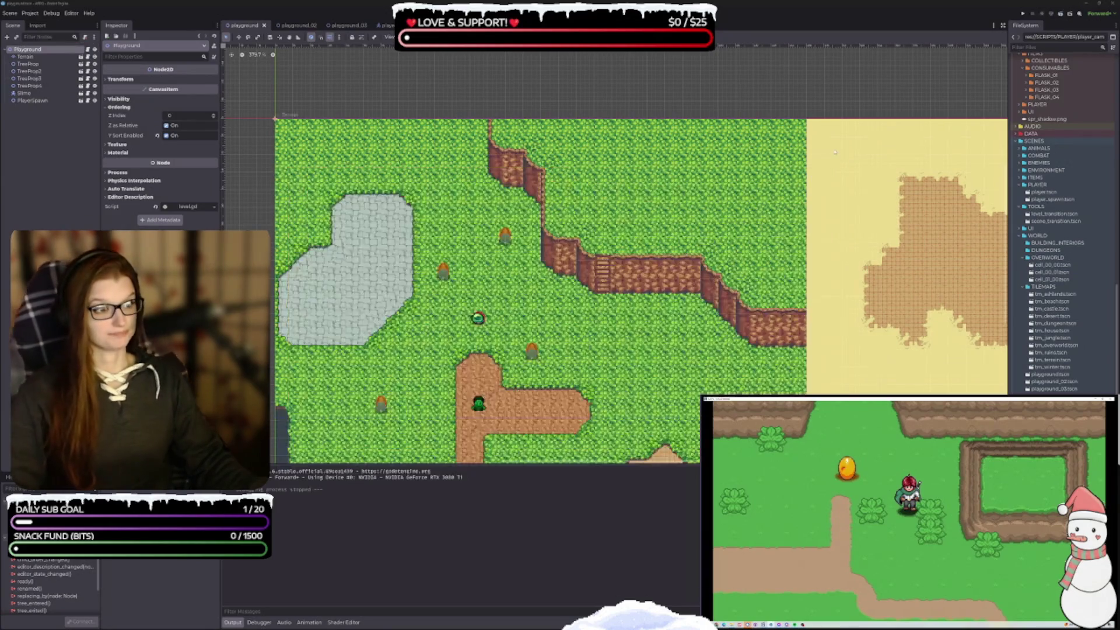
Step: Collapse the Output panel so the Playground level fills the view
left_click(233, 623)
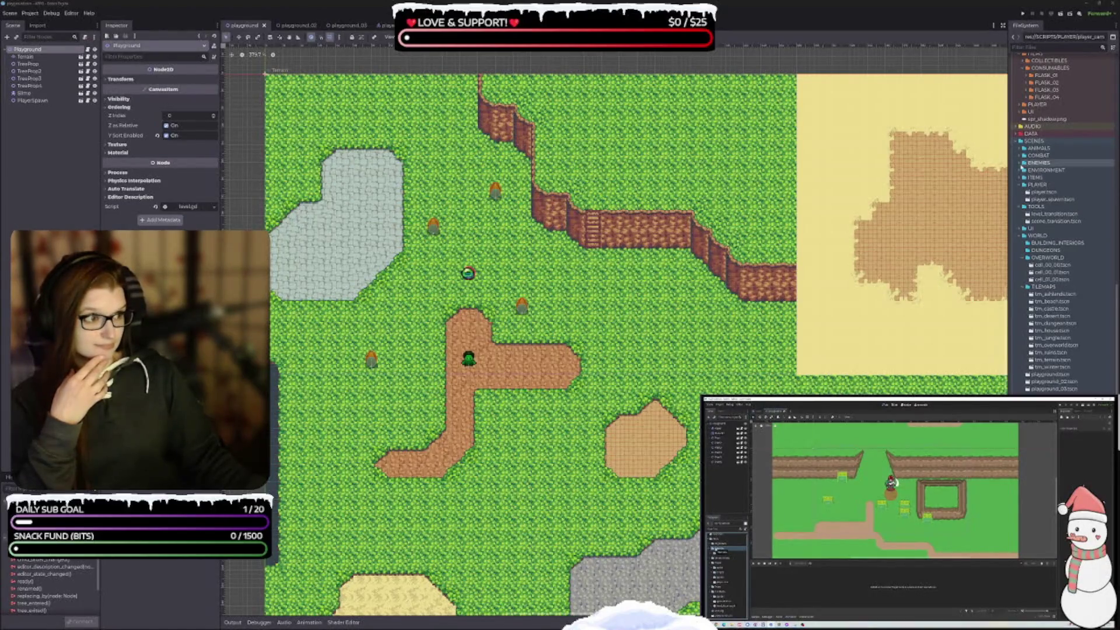
Step: Open slime.tscn from the ENEMIES folder and inspect the Slime root, collision shape and Hurtbox
left_click(1021, 163)
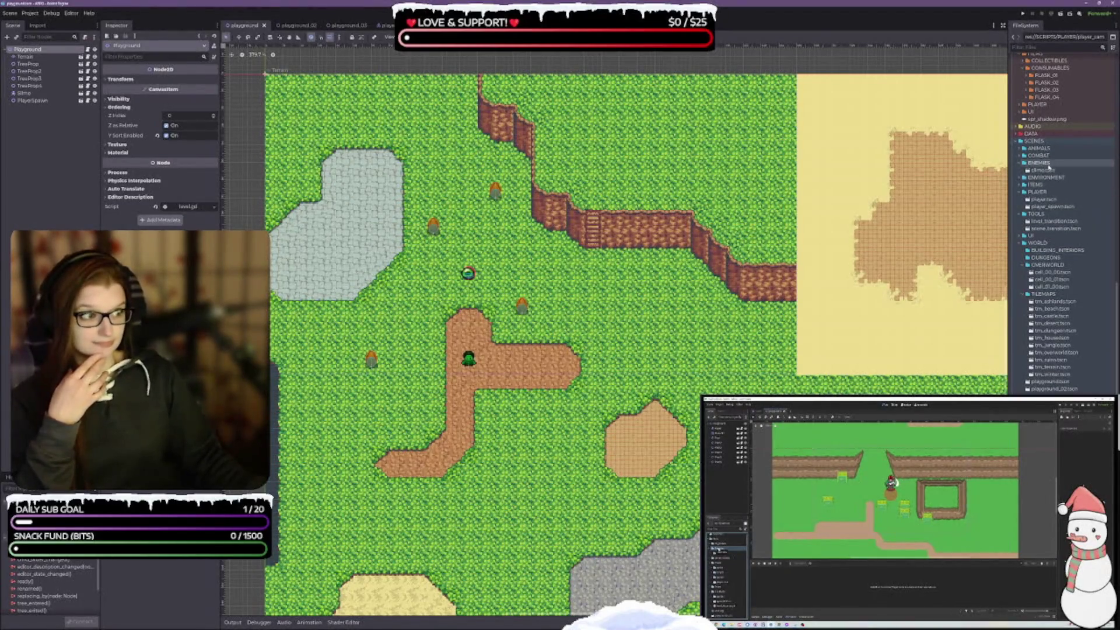
double_click(1044, 170)
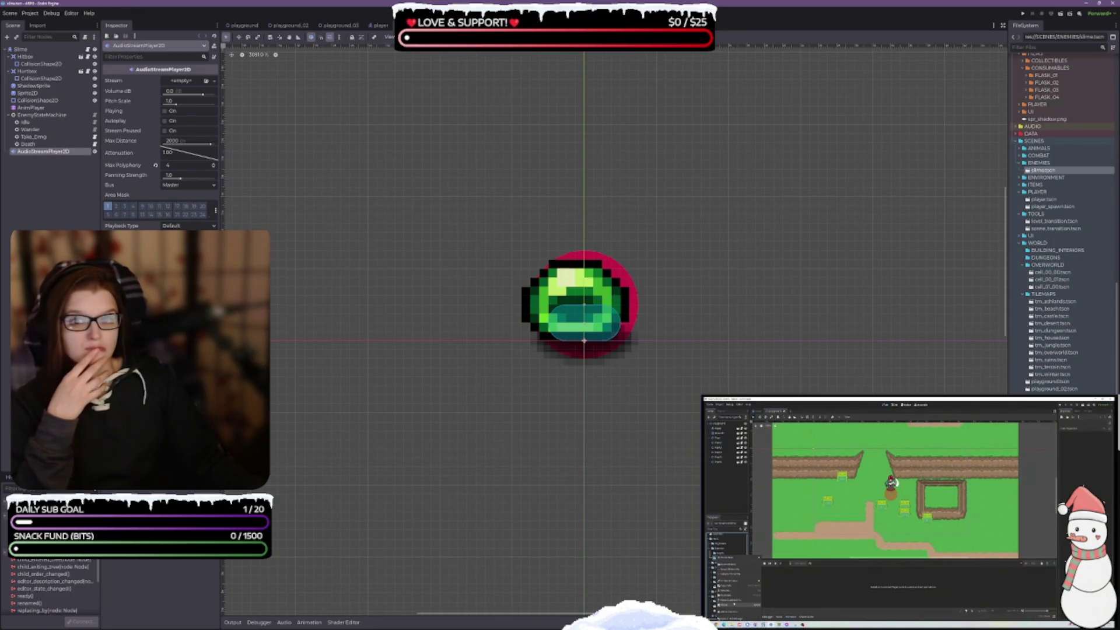
left_click(20, 49)
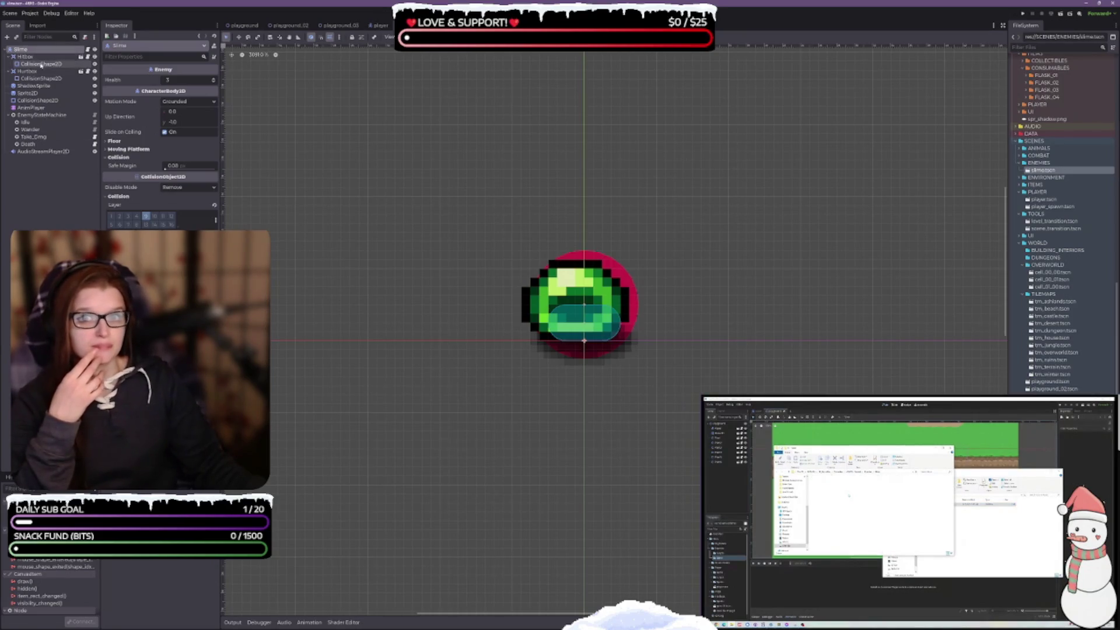
left_click(620, 268)
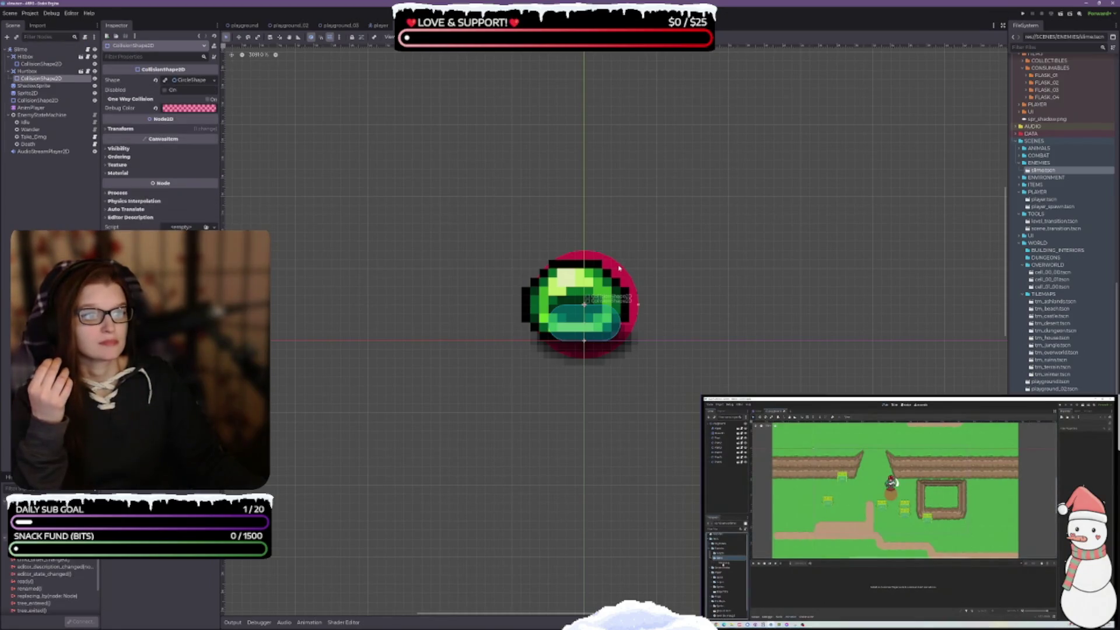
left_click(33, 72)
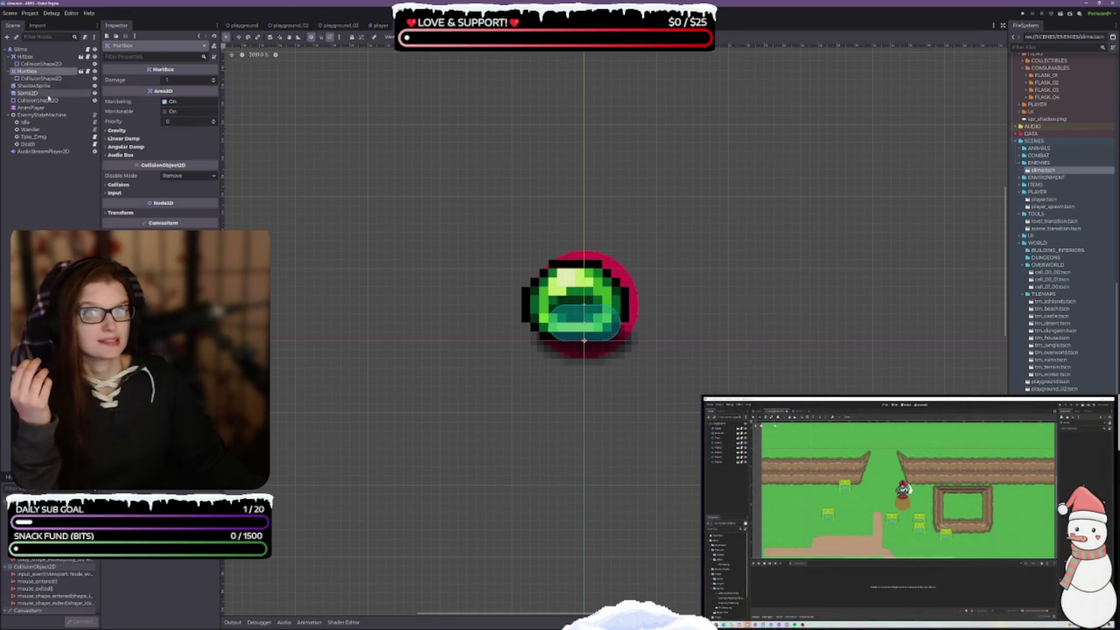
Step: Shift the slime's Sprite2D 10 px to the right and save the scene
left_click(28, 92)
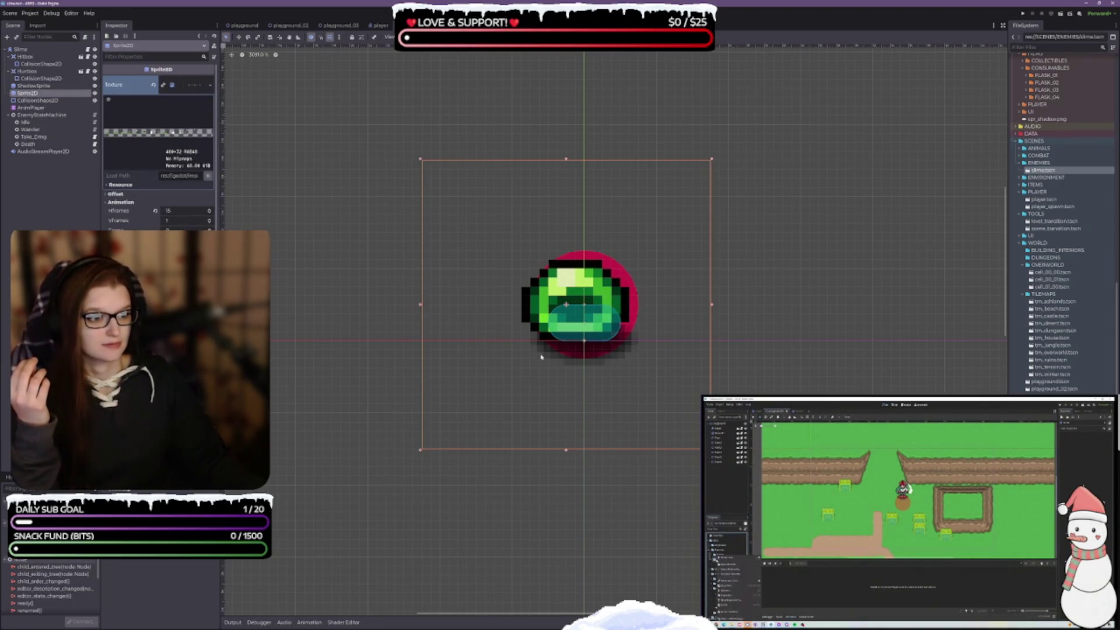
left_click_drag(572, 284, 579, 282)
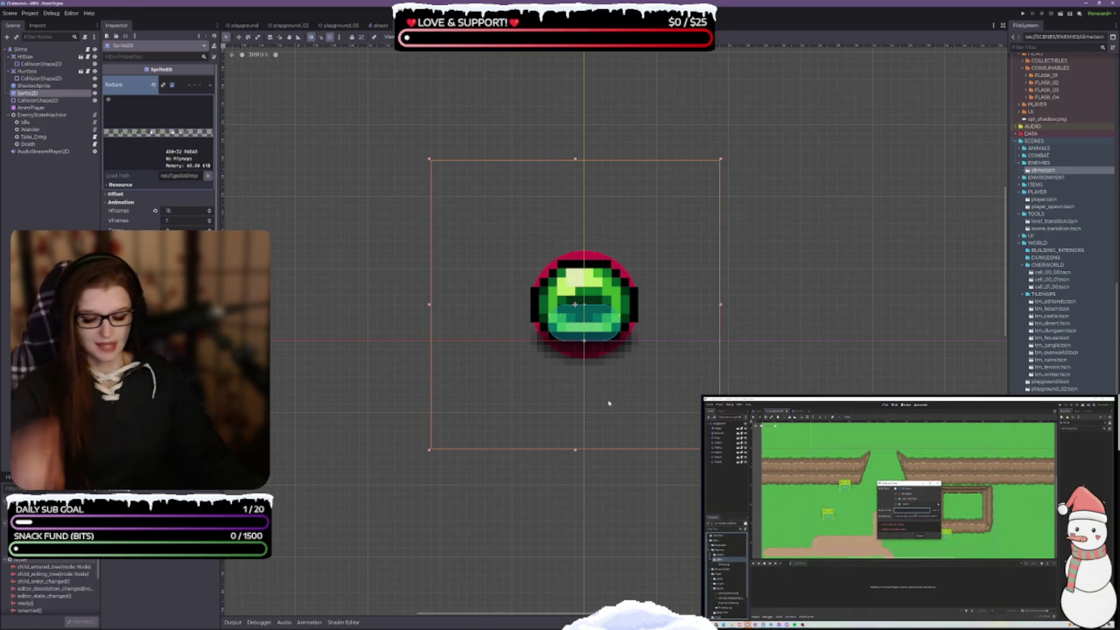
key("ctrl+s")
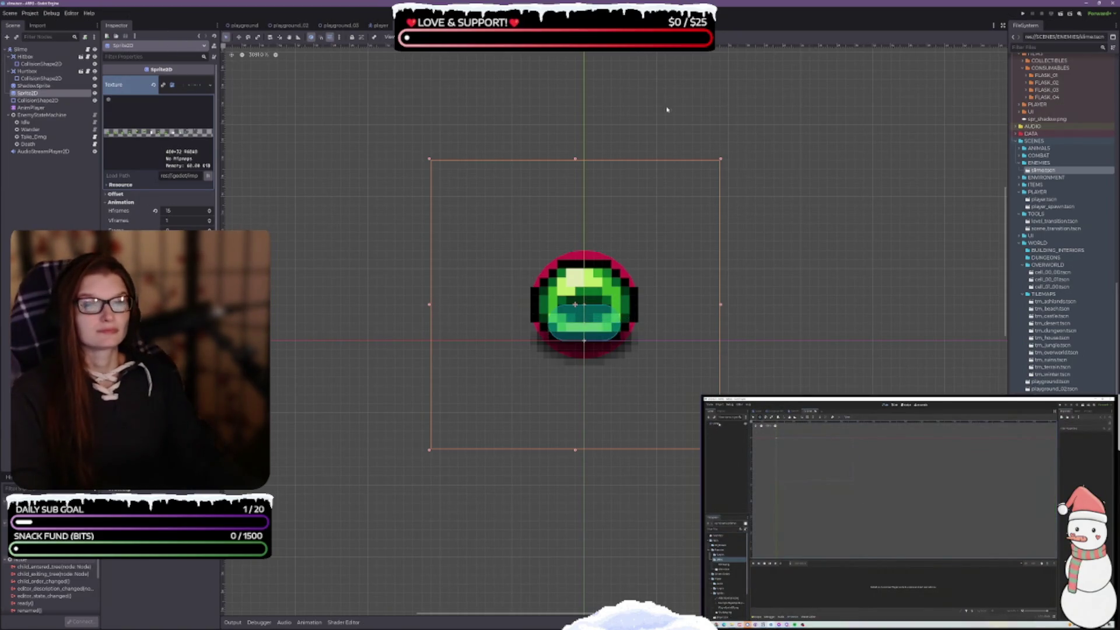
Step: Review the slime's idle, death, move and take_dmg animations, finishing on idle
left_click(303, 622)
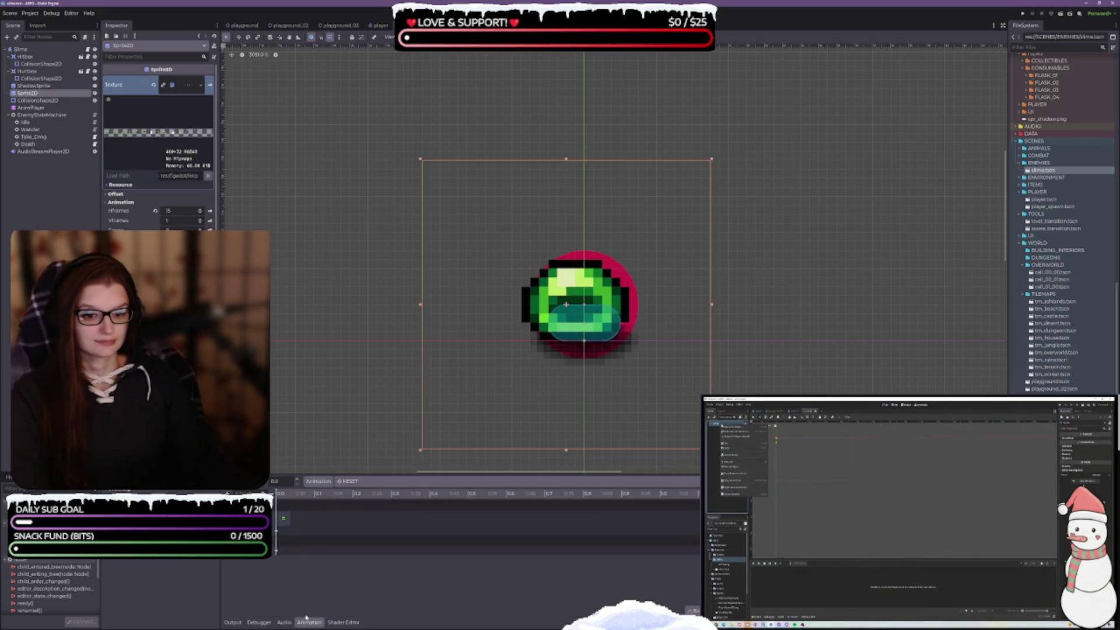
left_click(350, 481)
left_click(359, 508)
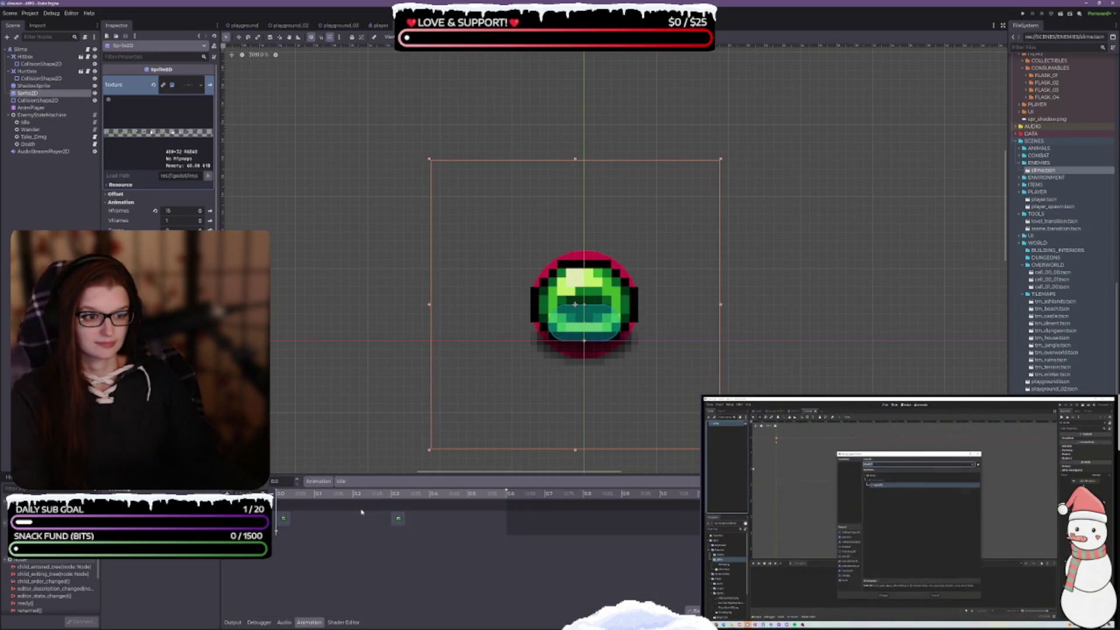
left_click(350, 482)
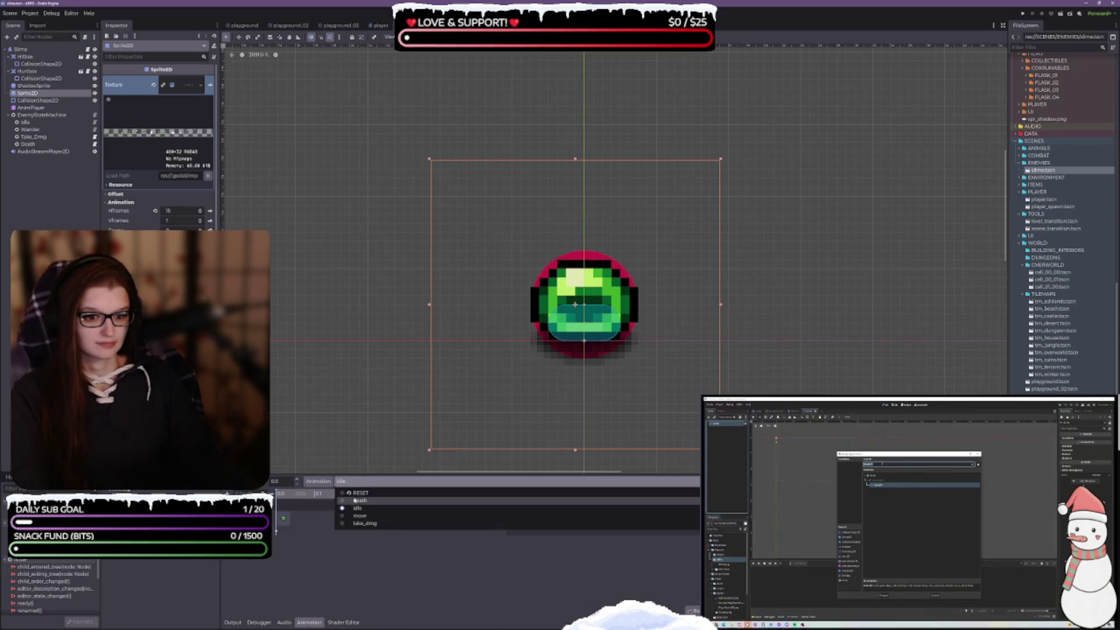
left_click(354, 500)
left_click(350, 481)
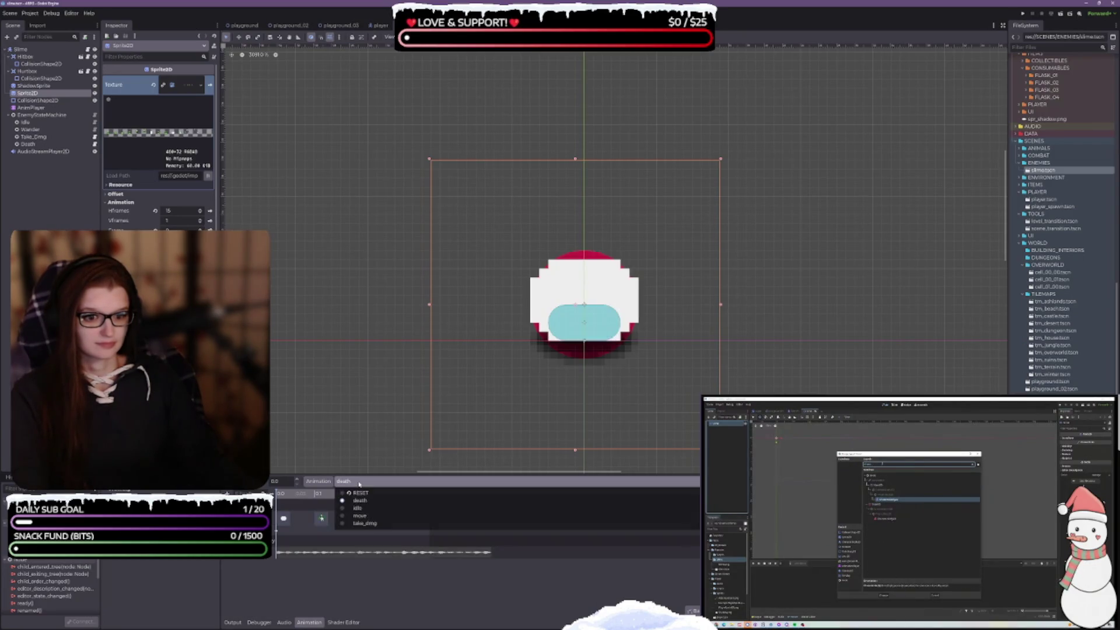
left_click(358, 517)
left_click(350, 481)
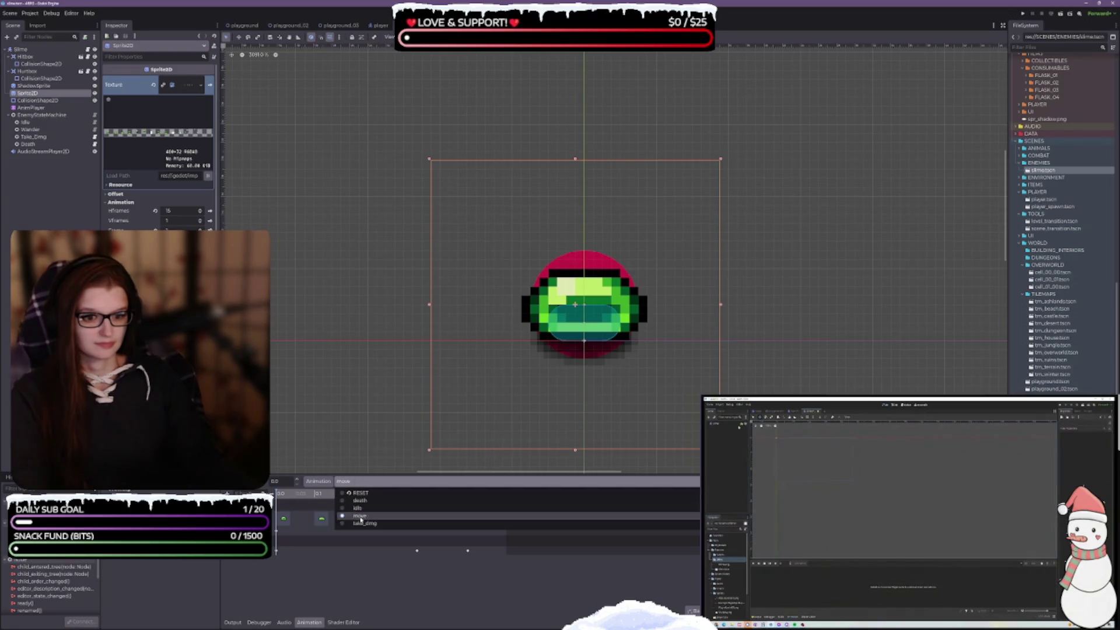
left_click(357, 525)
left_click(350, 482)
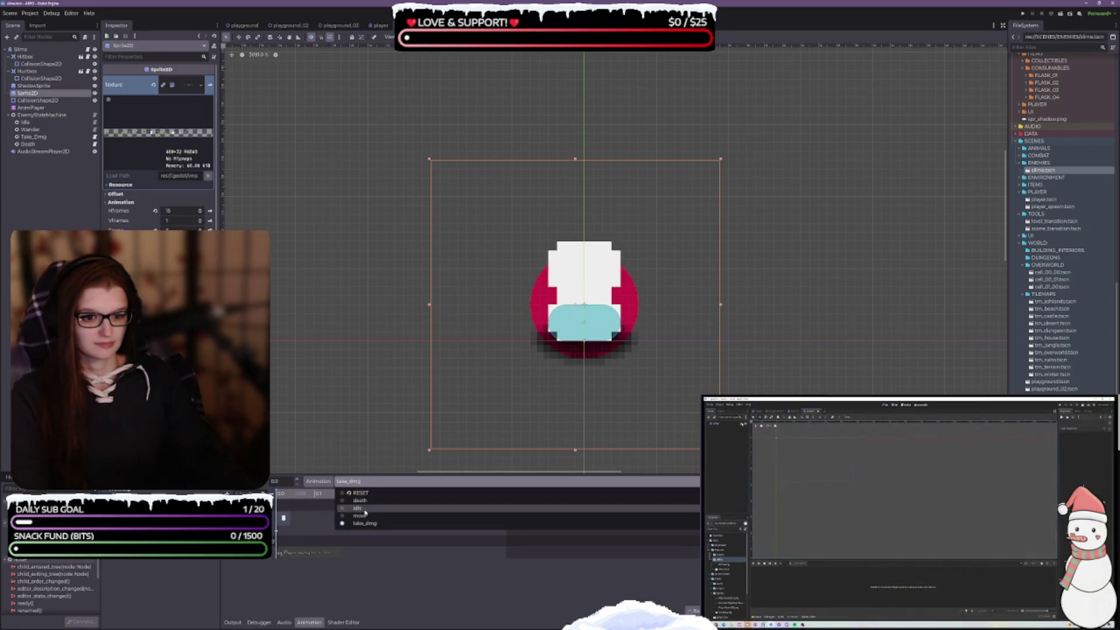
left_click(354, 508)
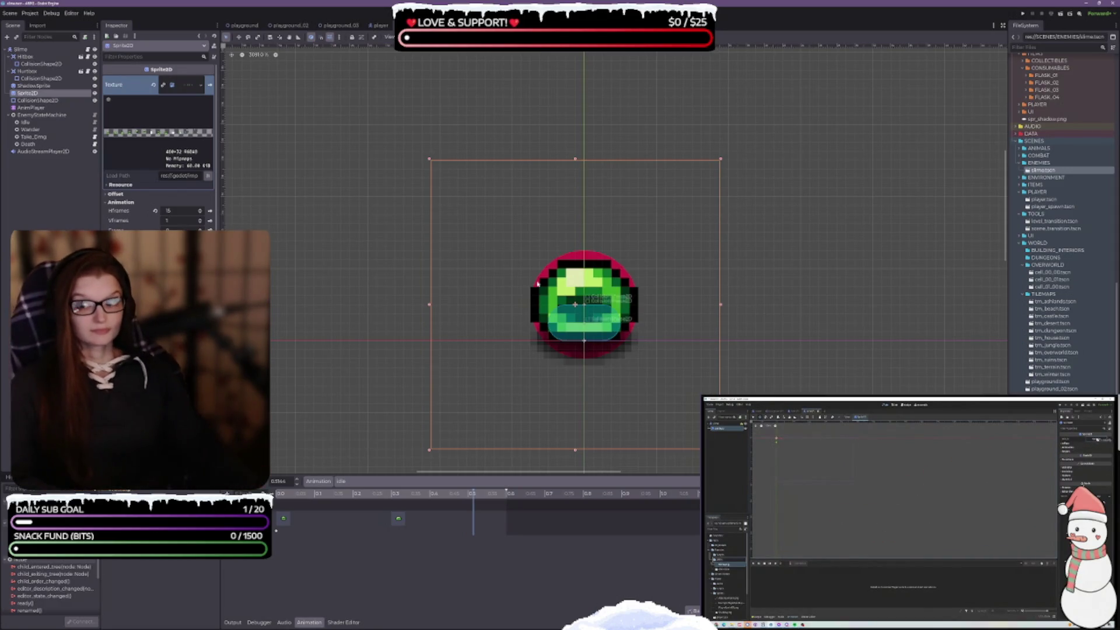
mouse_move(805, 302)
left_mouse_down()
mouse_move(621, 210)
mouse_move(1080, 207)
left_mouse_up()
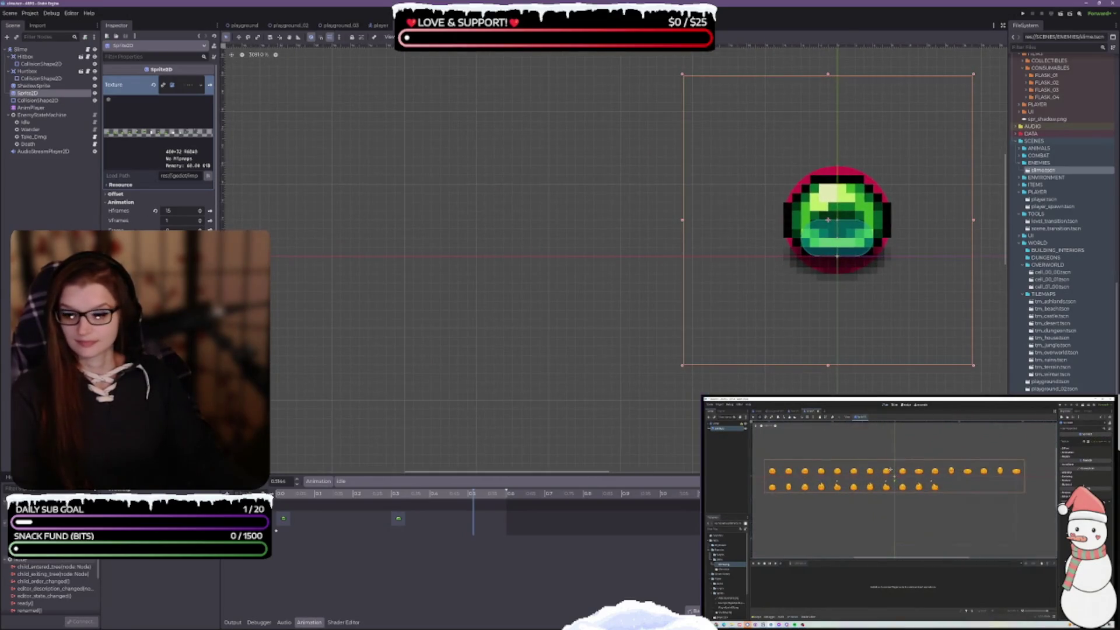
Step: In VS Code, view enemy.gd, widen the window leftward, then view enemy_state_machine.gd
key("alt+Tab")
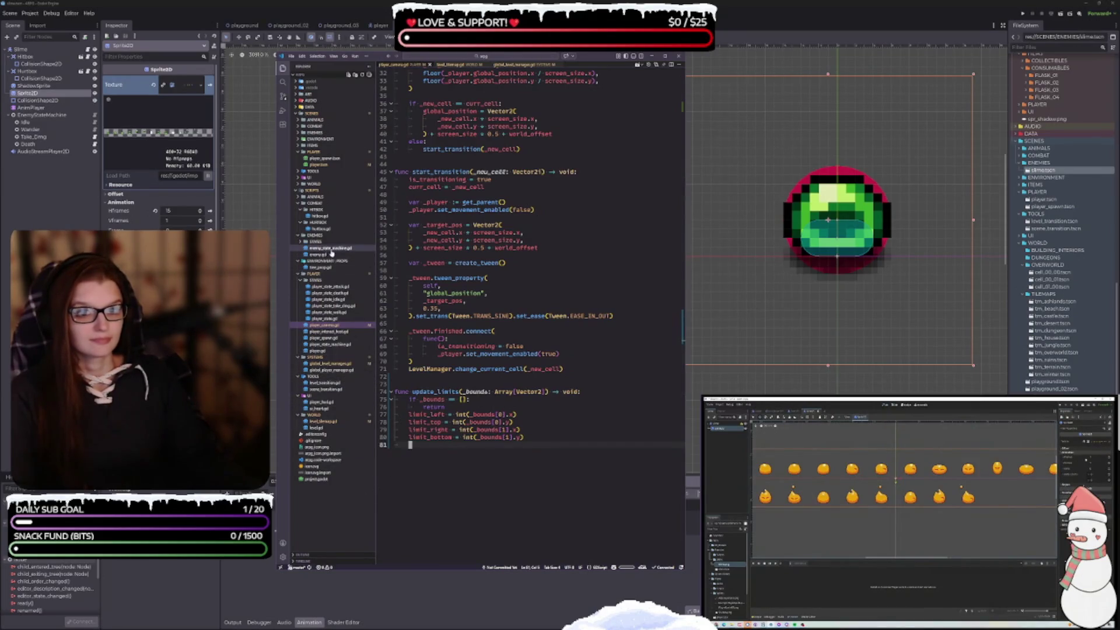
left_click(328, 256)
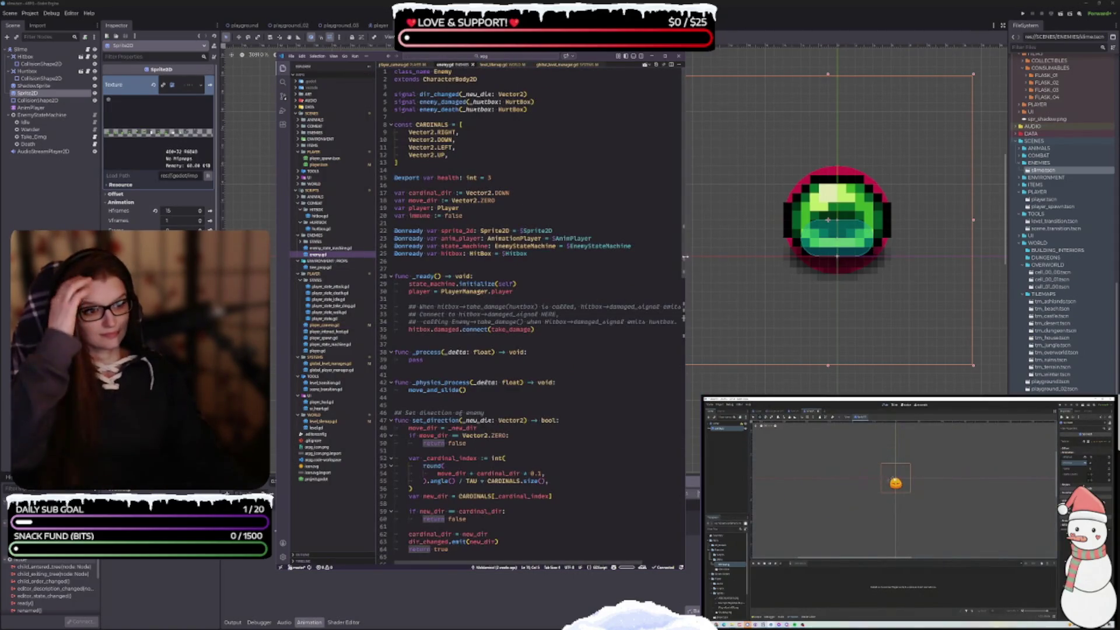
left_click_drag(276, 217, 205, 218)
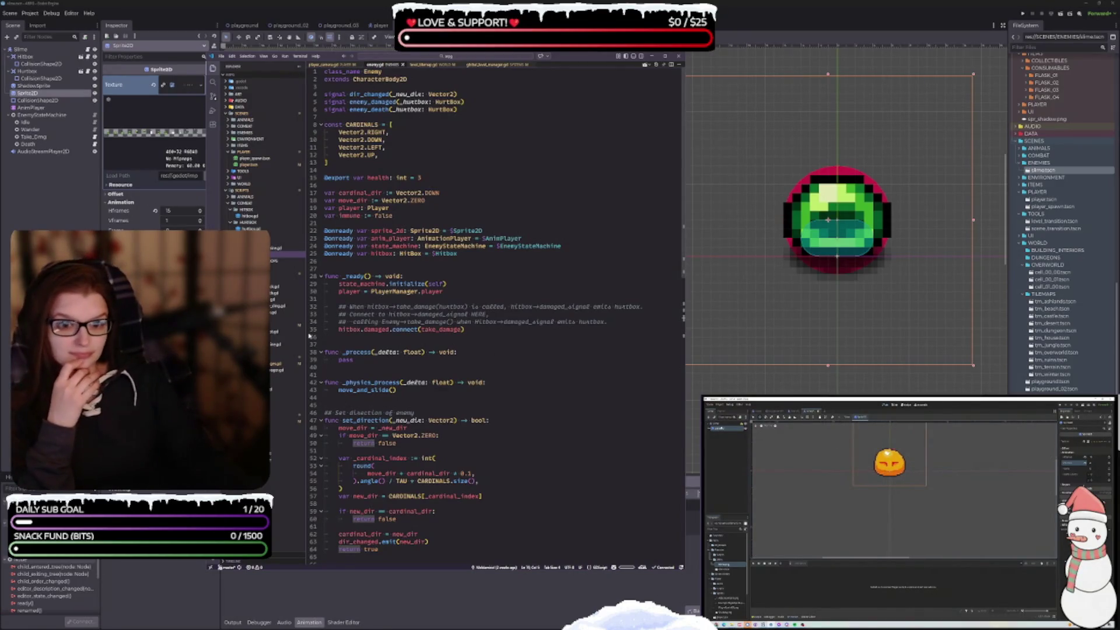
left_click(289, 248)
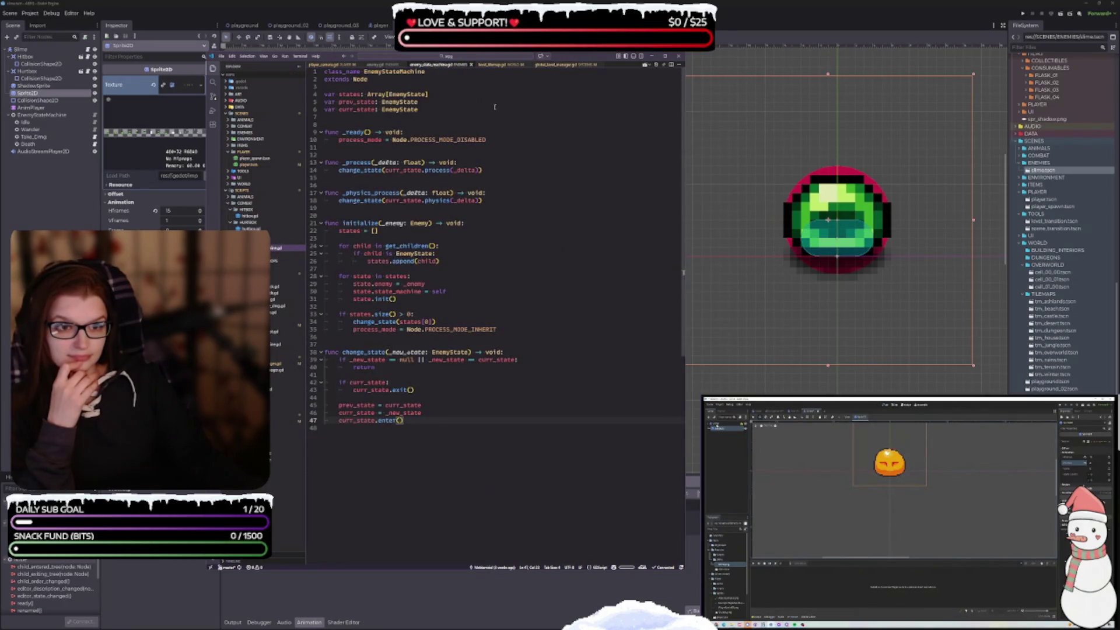
Step: Place enemy_state_machine.gd beside enemy.gd in a wider split view, then return to Godot
left_click_drag(685, 156, 948, 180)
mouse_move(453, 70)
left_mouse_down()
mouse_move(716, 239)
mouse_move(918, 282)
left_mouse_up()
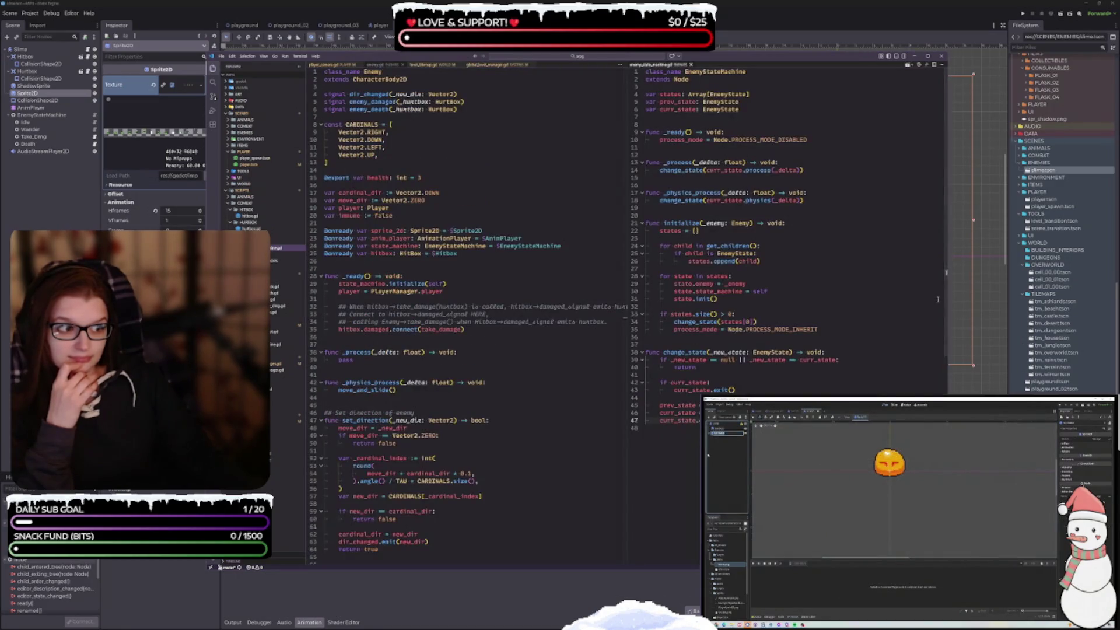
left_click(942, 303)
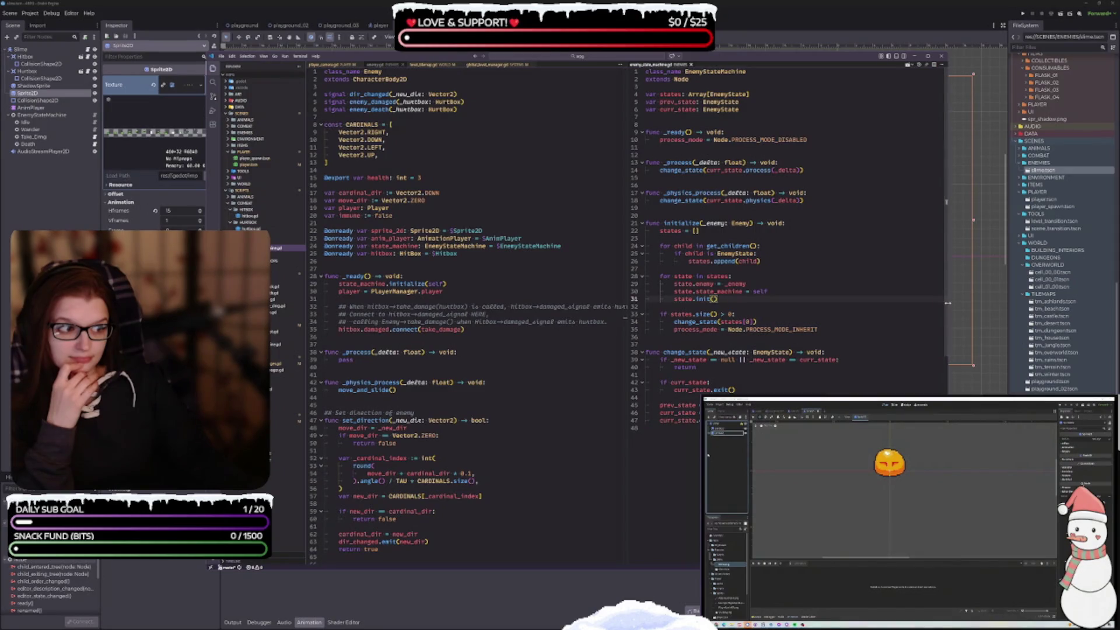
mouse_move(948, 303)
left_mouse_down()
mouse_move(1005, 304)
mouse_move(996, 306)
left_mouse_up()
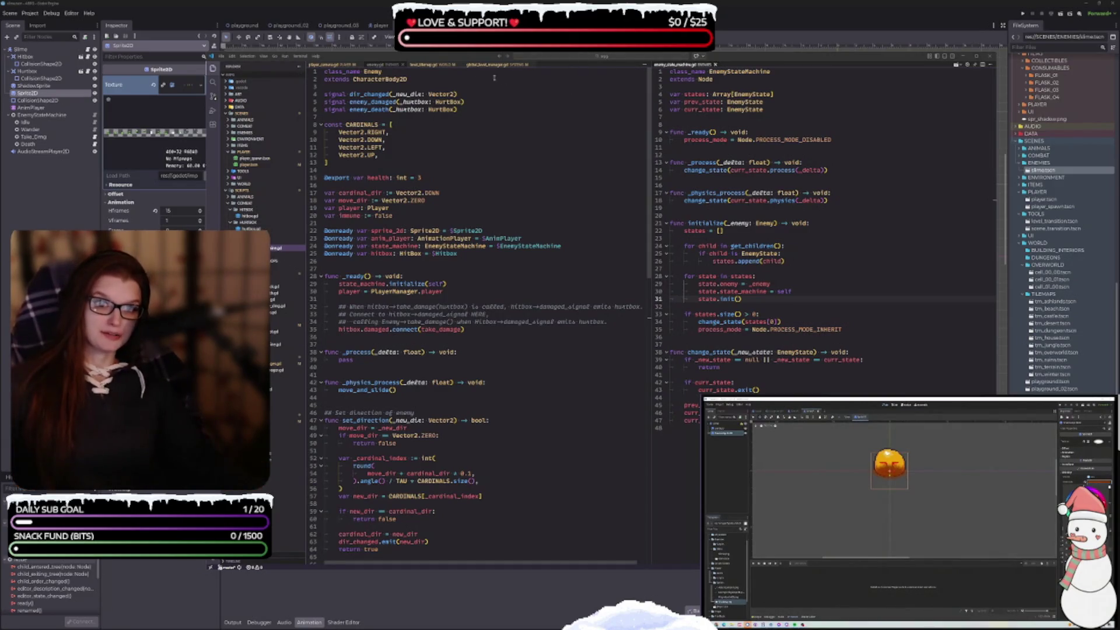
left_click_drag(815, 60, 805, 70)
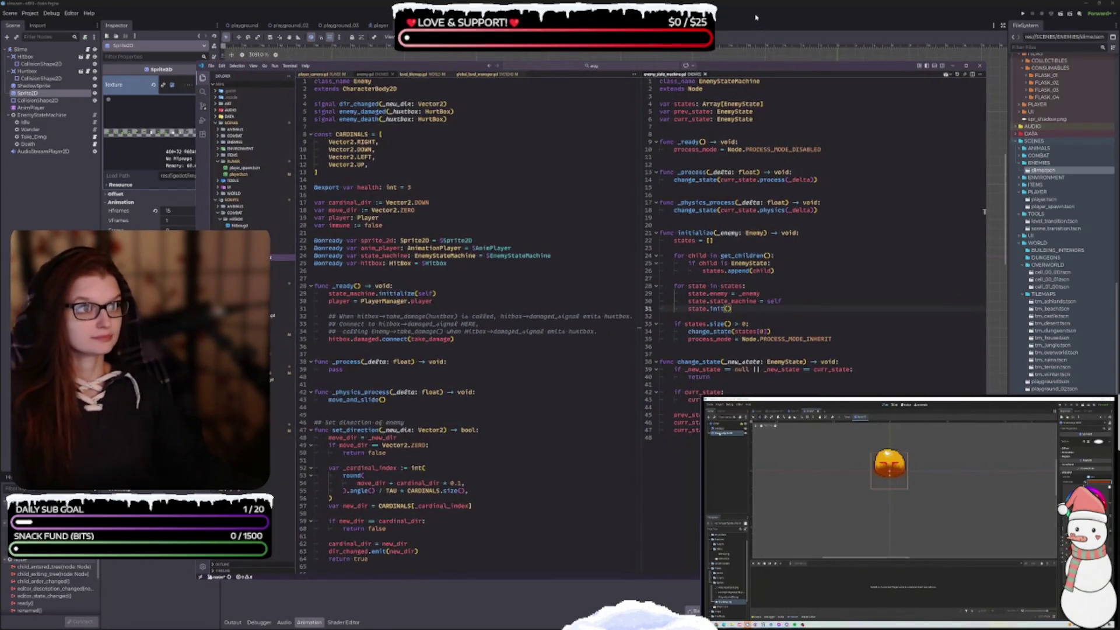
left_click(756, 17)
scroll(624, 311, "up", 2)
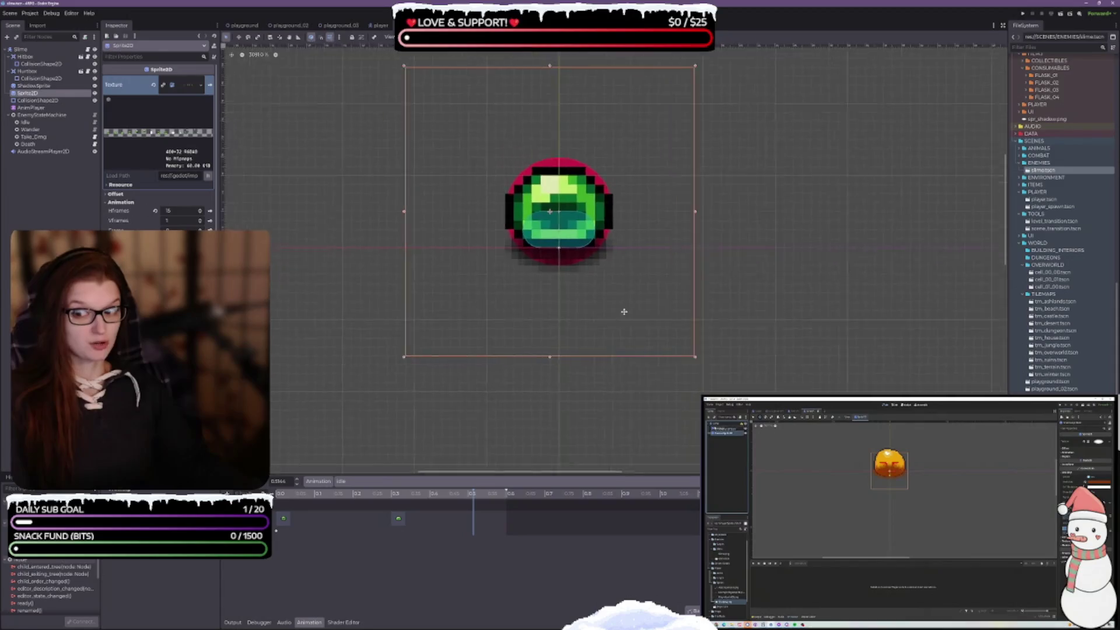
Step: Test-run the playground scene, close the game window, and collapse the Output panel
scroll(624, 311, "up", 1)
scroll(638, 313, "up", 2)
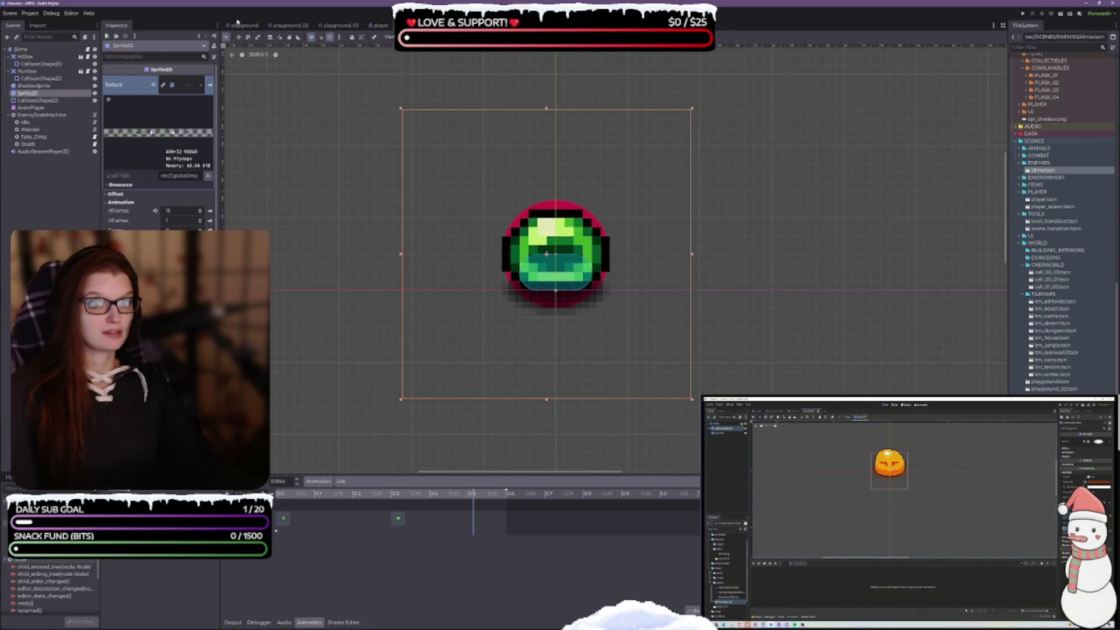
left_click(237, 24)
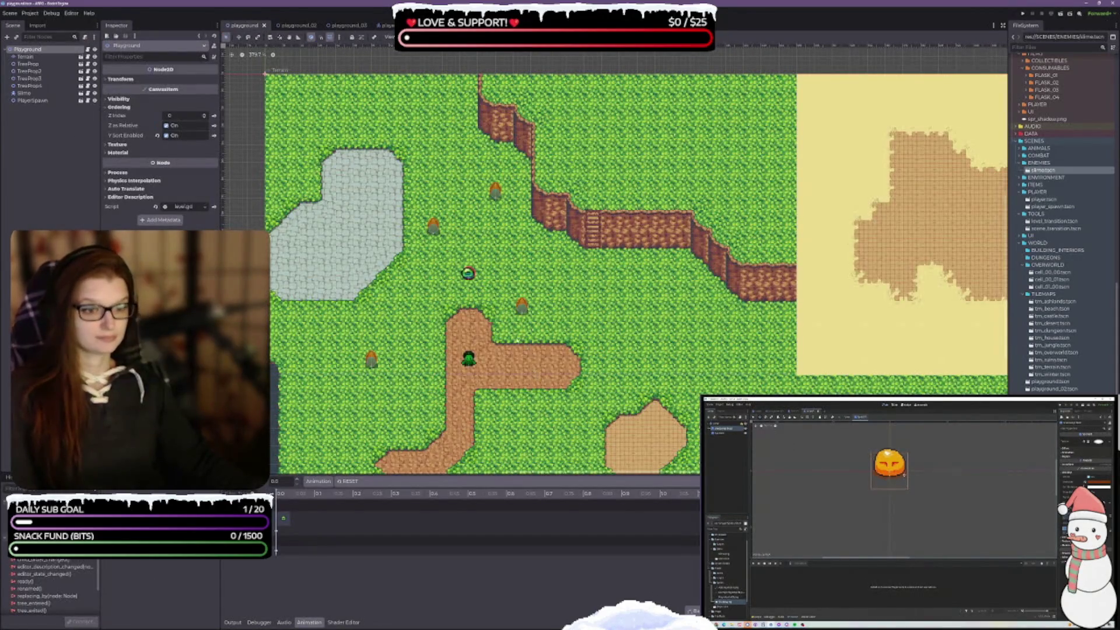
scroll(520, 342, "up", 1)
left_click(1061, 16)
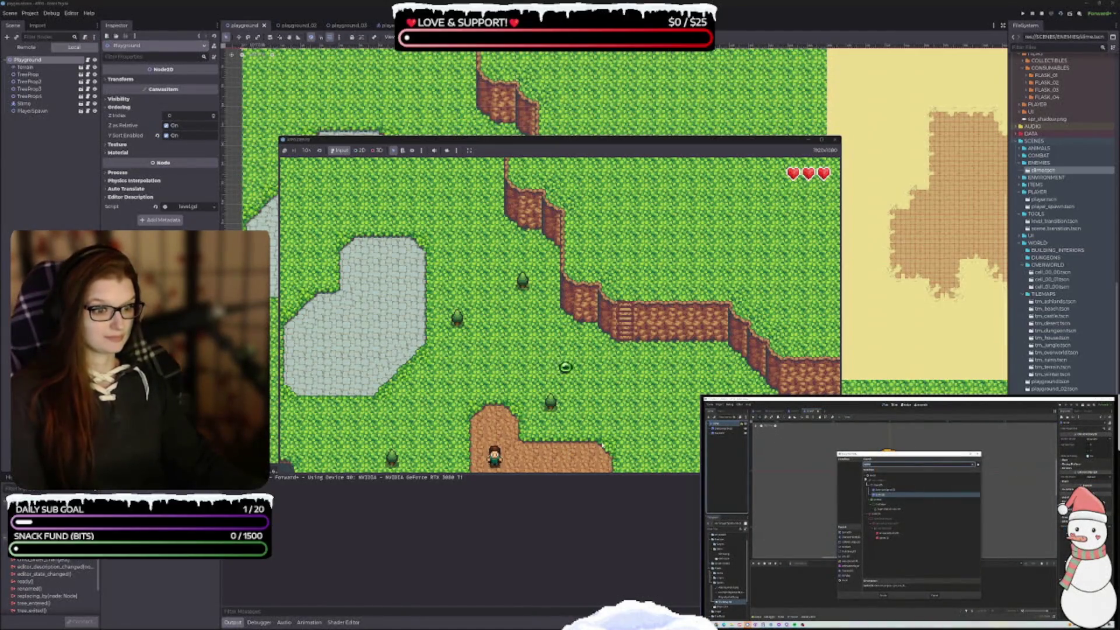
left_click(836, 140)
left_click(232, 622)
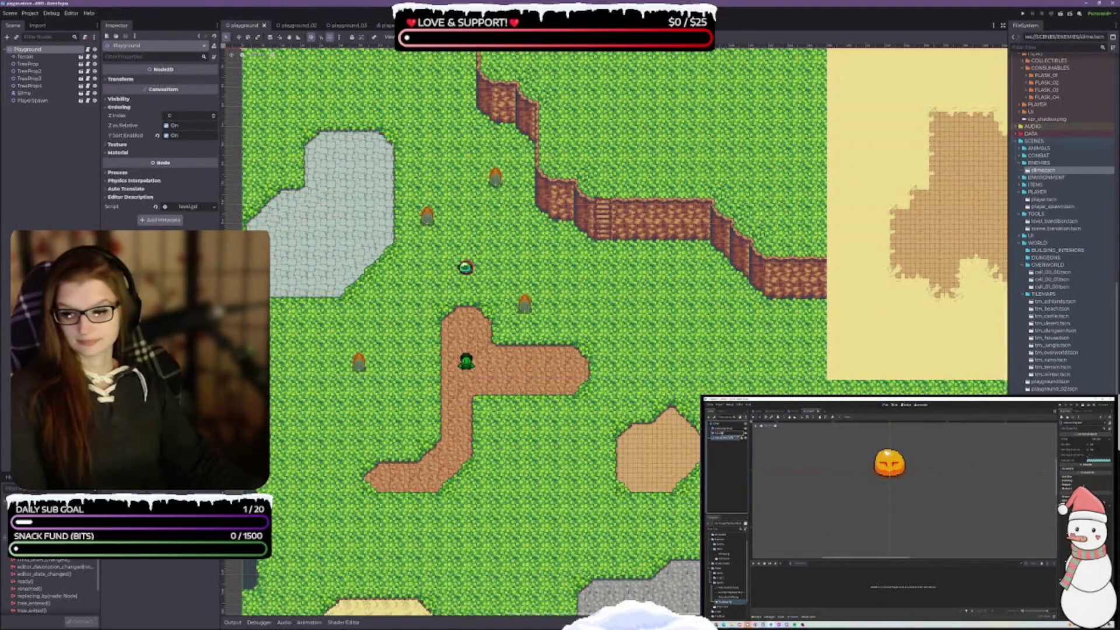
Step: Bring the VS Code window with enemy.gd and enemy_state_machine.gd back in front
key("alt+Tab")
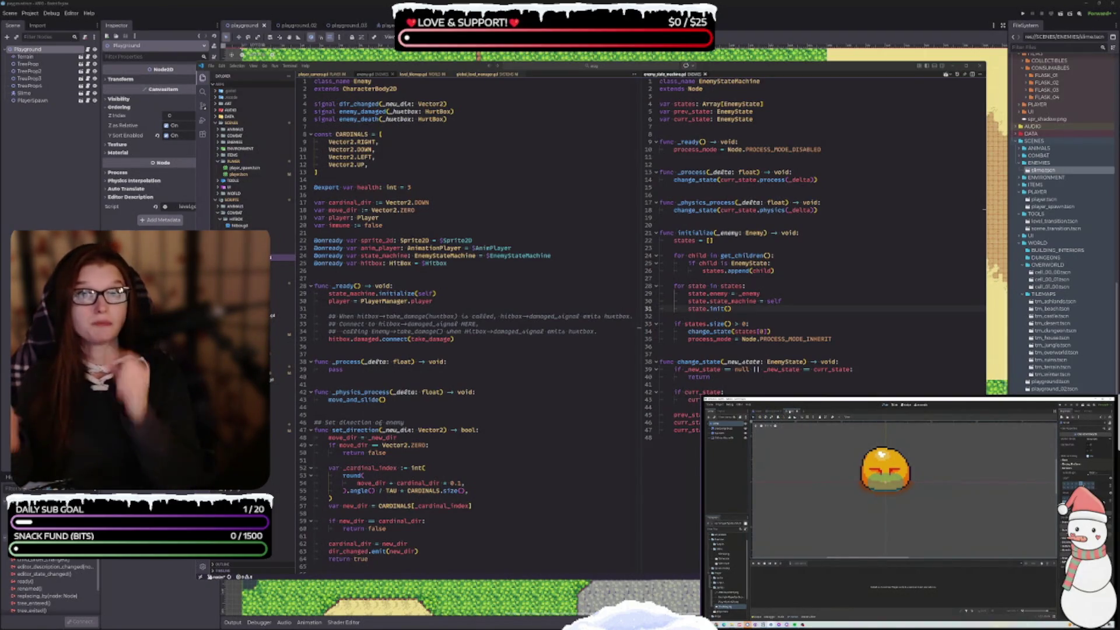
left_click(772, 411)
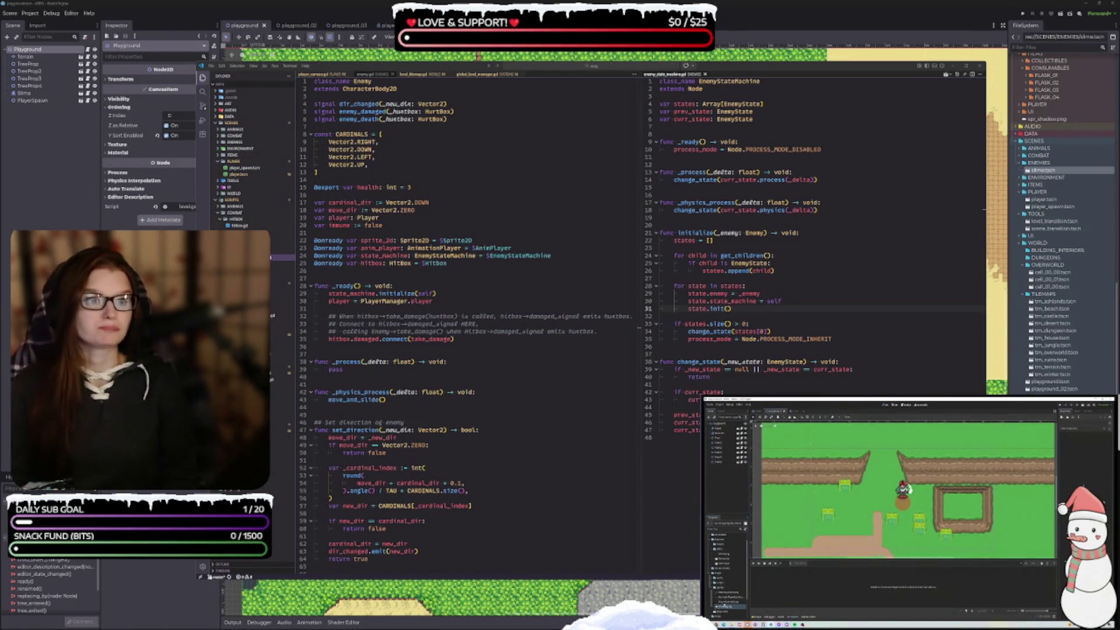
left_click(725, 569)
double_click(723, 560)
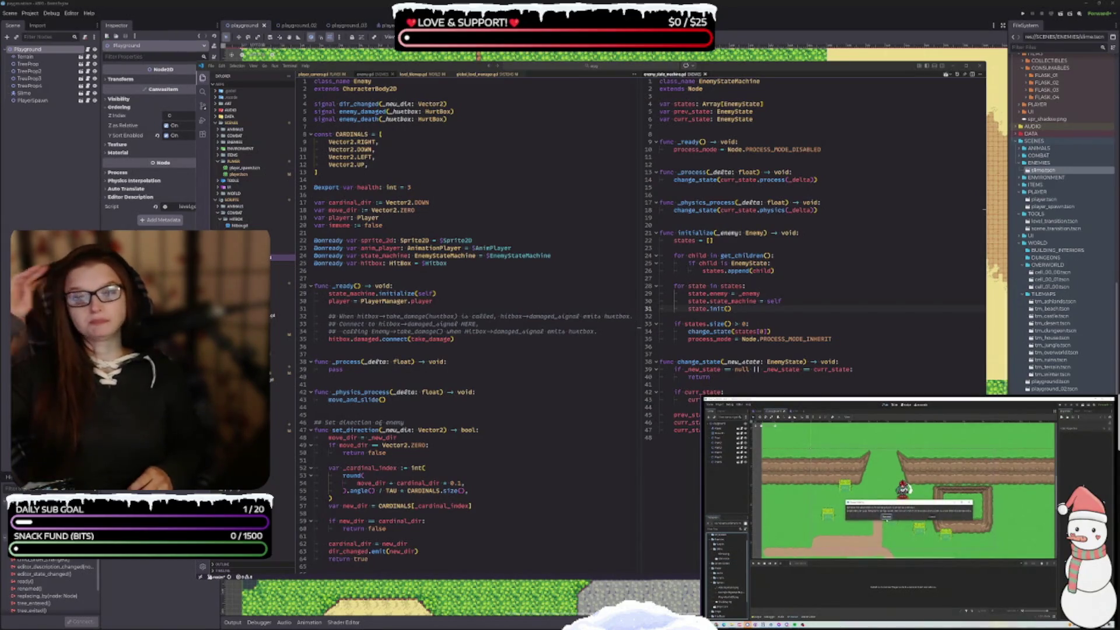
left_click(886, 518)
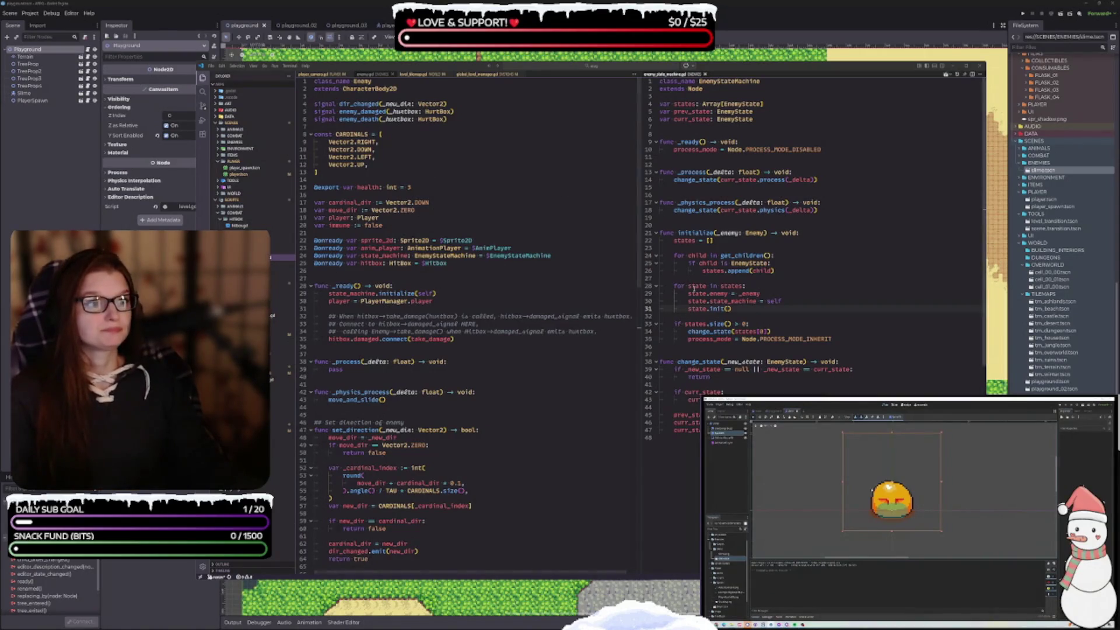
left_click(549, 401)
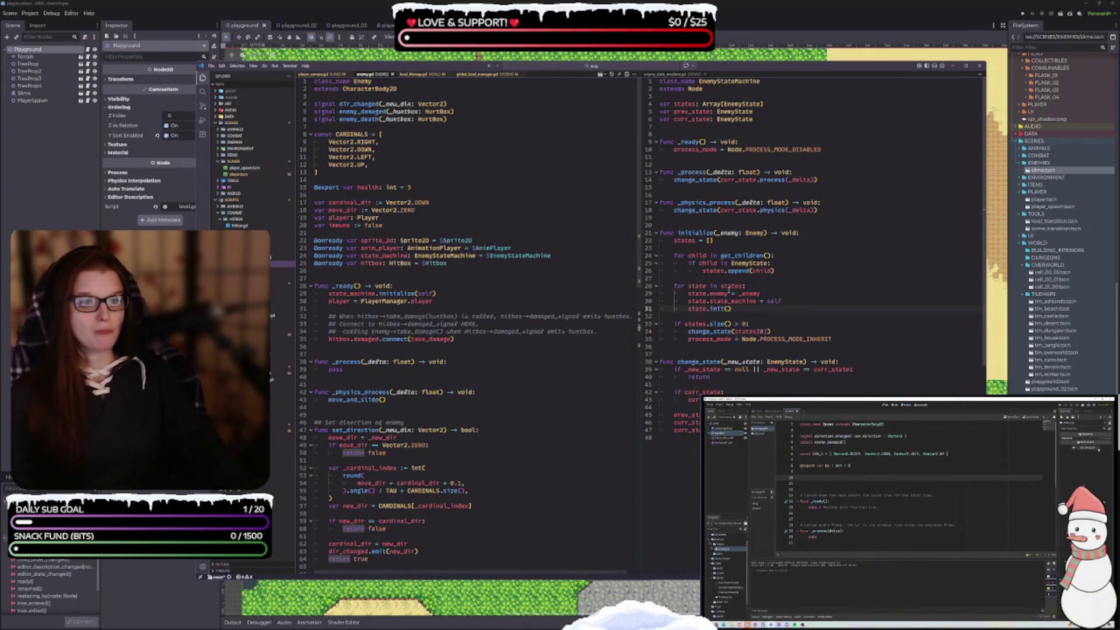
scroll(533, 287, "down", 1)
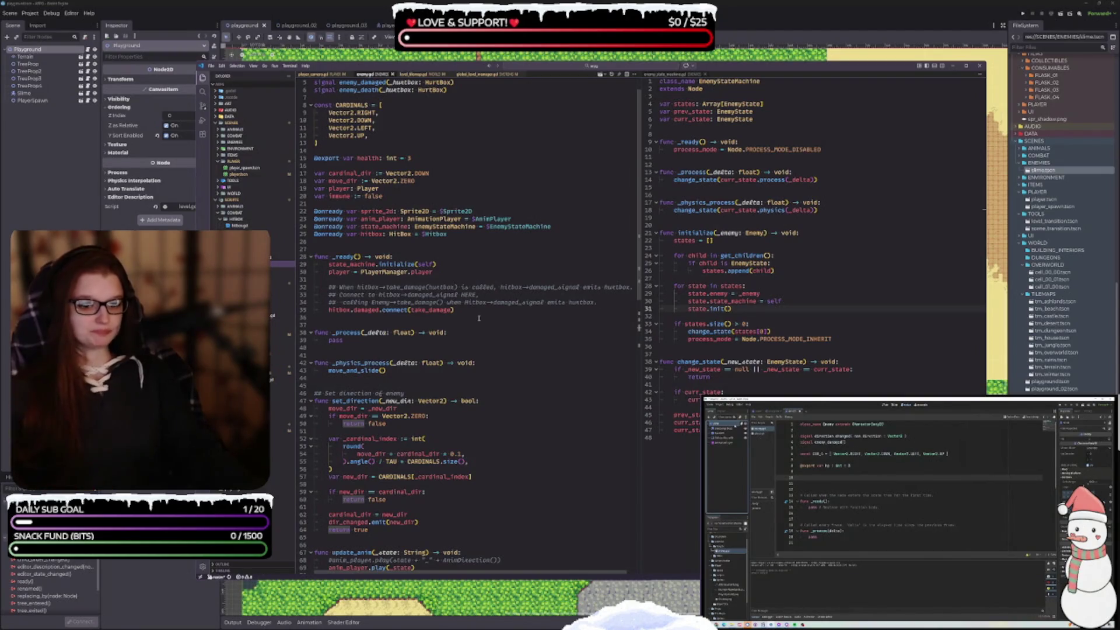
scroll(491, 324, "down", 2)
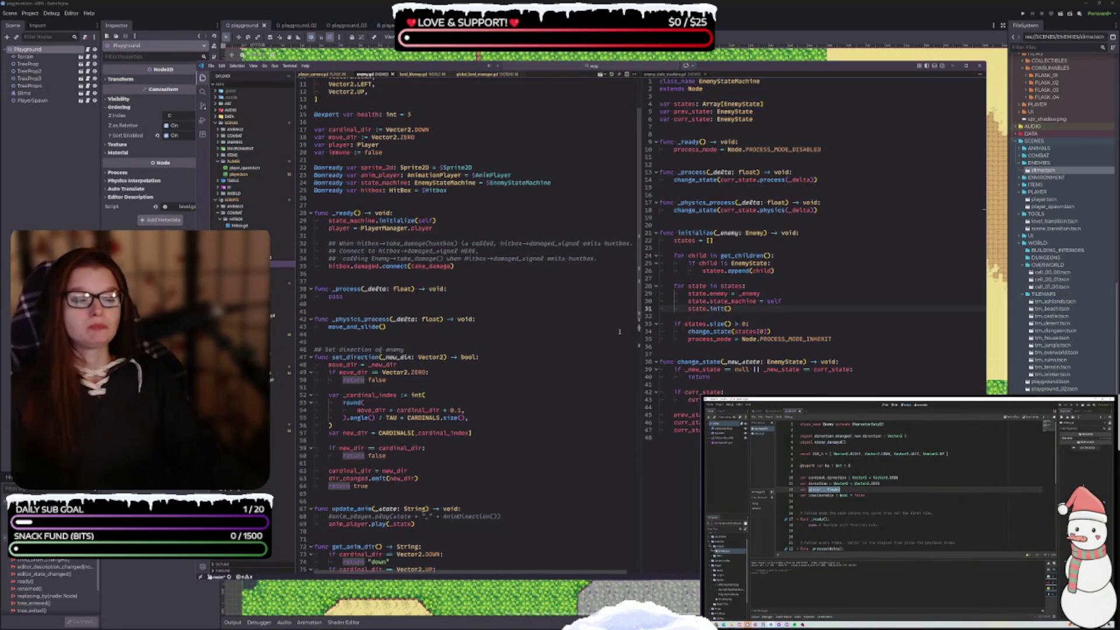
mouse_move(390, 182)
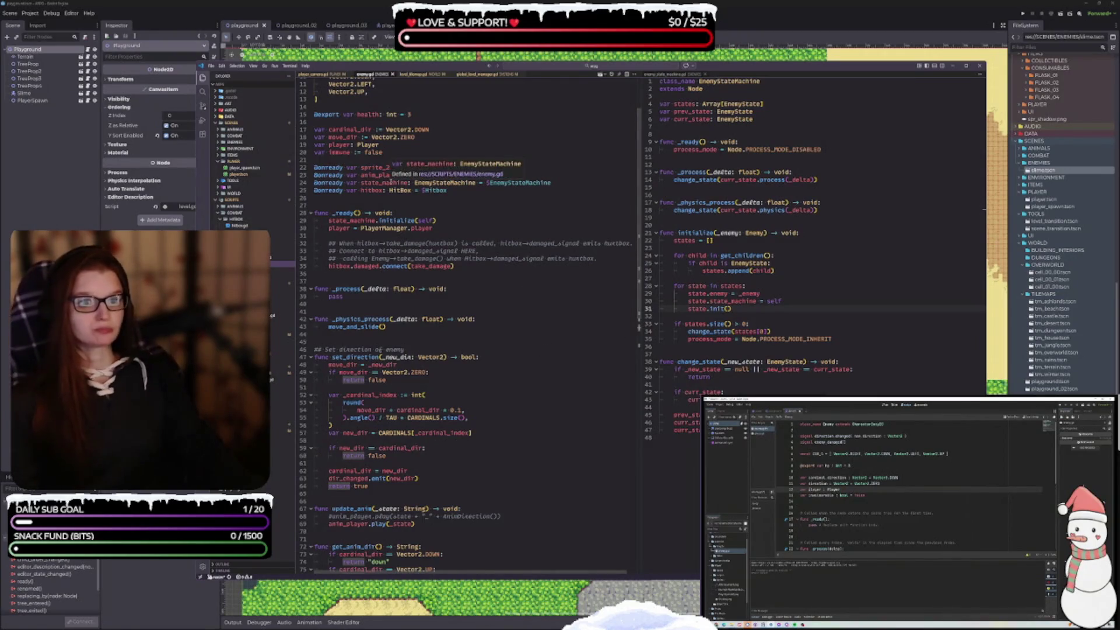
mouse_move(401, 115)
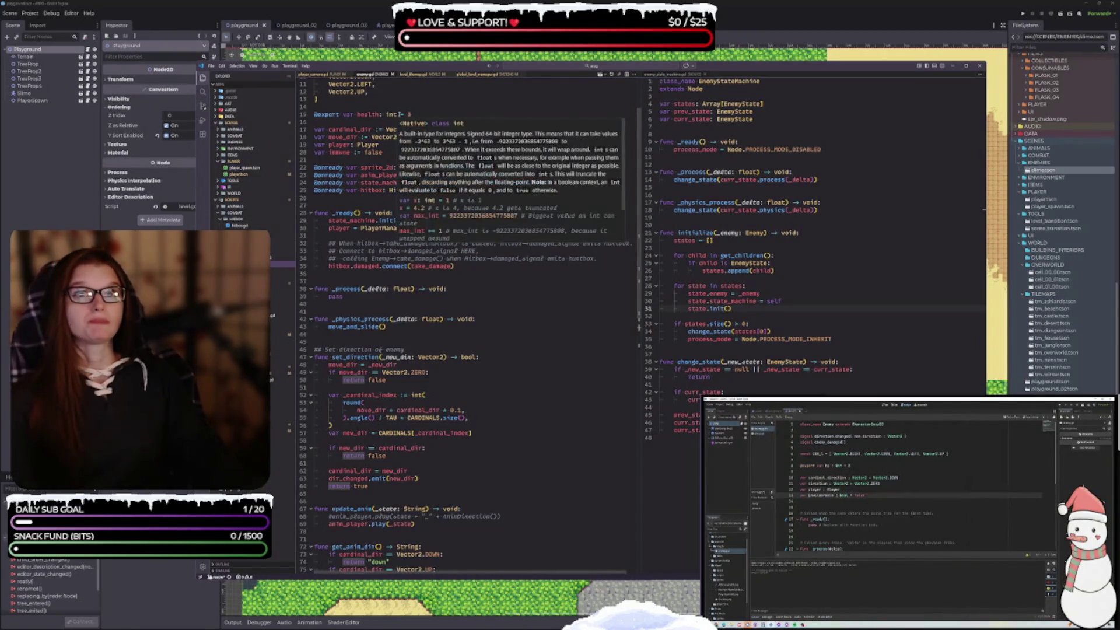